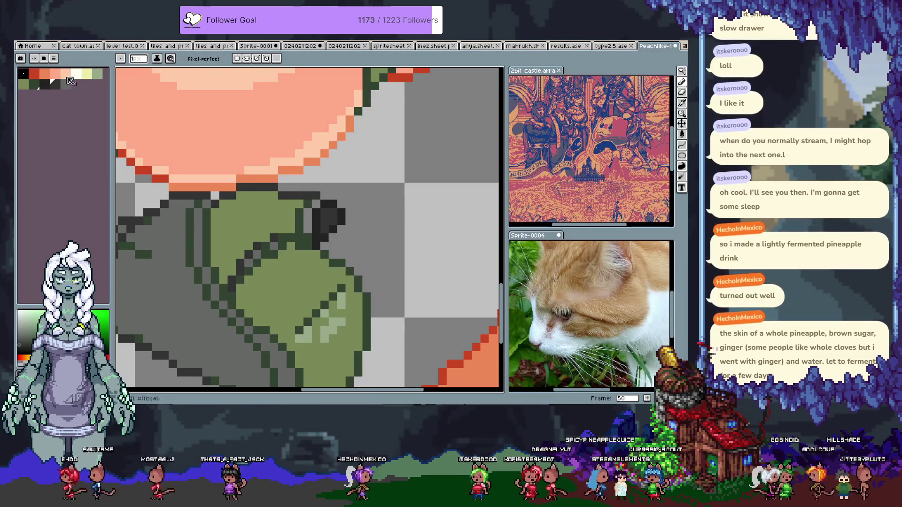
Step: Pick a palette colour and cycle through the bucket, pencil and eyedropper tools
click(64, 86)
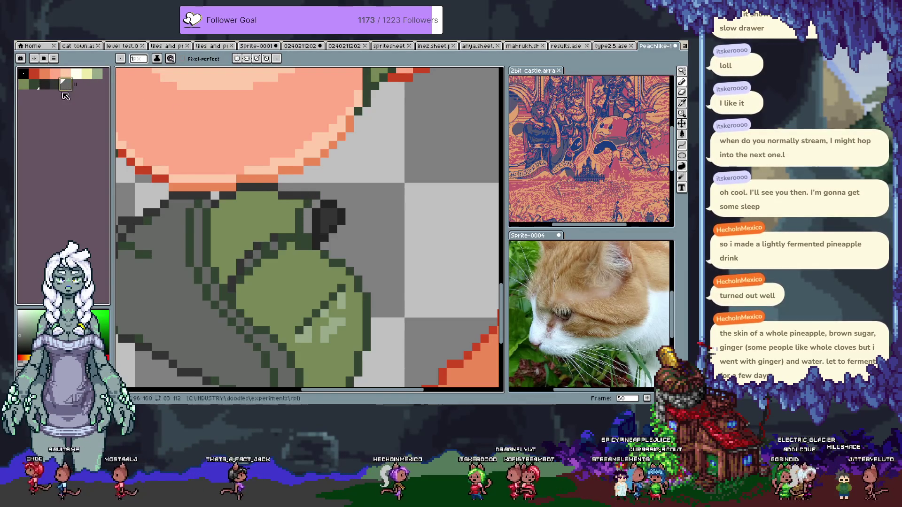
key(g)
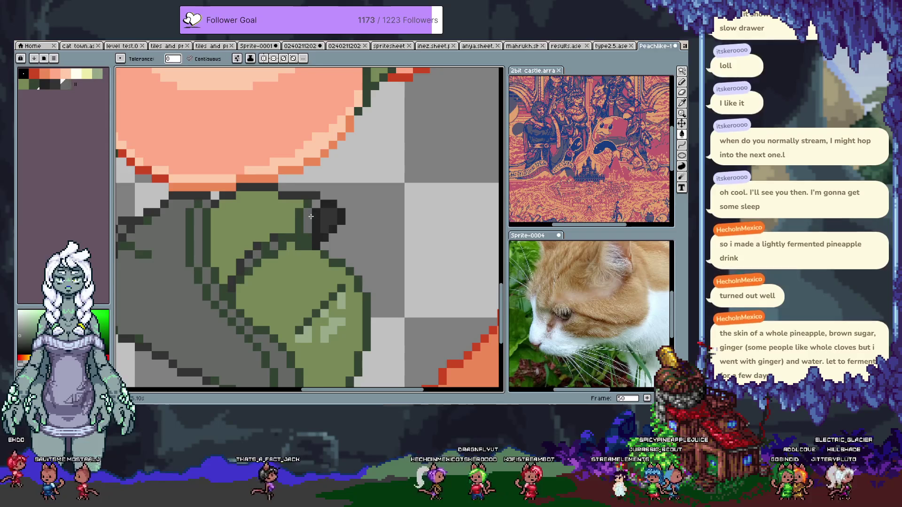
key(b)
key(alt)
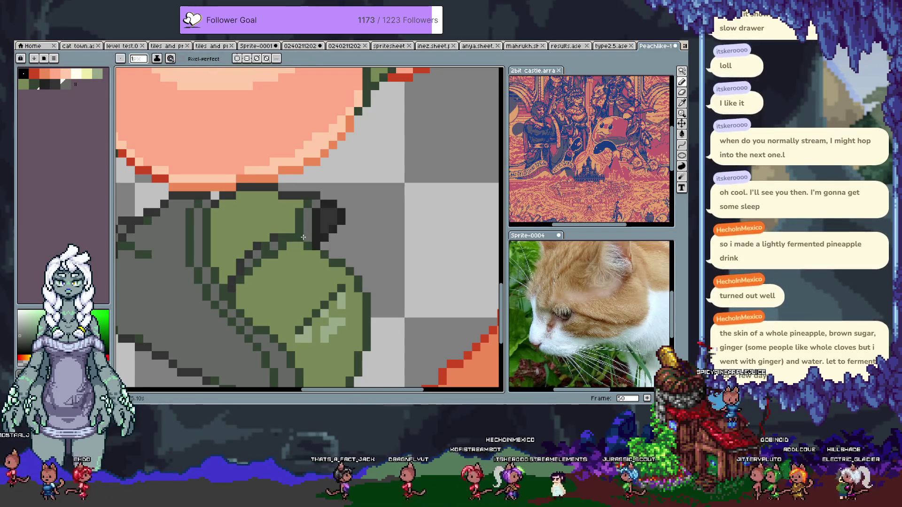
Step: Save the drawing and zoom out to bring the whole character into view
mouse_move(295, 254)
mouse_down()
mouse_move(284, 61)
mouse_move(282, 252)
mouse_move(277, 232)
mouse_up()
scroll(415, 189, down, 3)
key(ctrl+s)
drag(384, 264, 385, 293)
scroll(385, 293, down, 4)
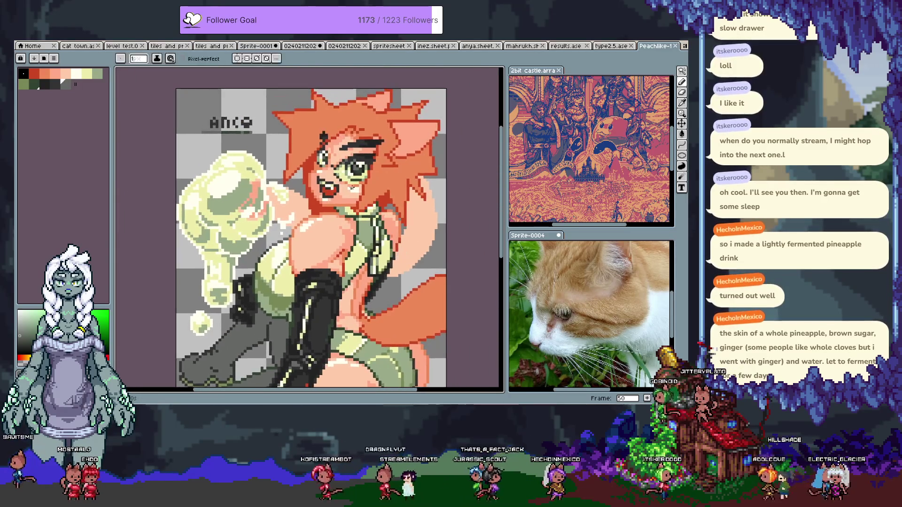
Step: Zoom in and out around the face and save the drawing
scroll(359, 204, up, 3)
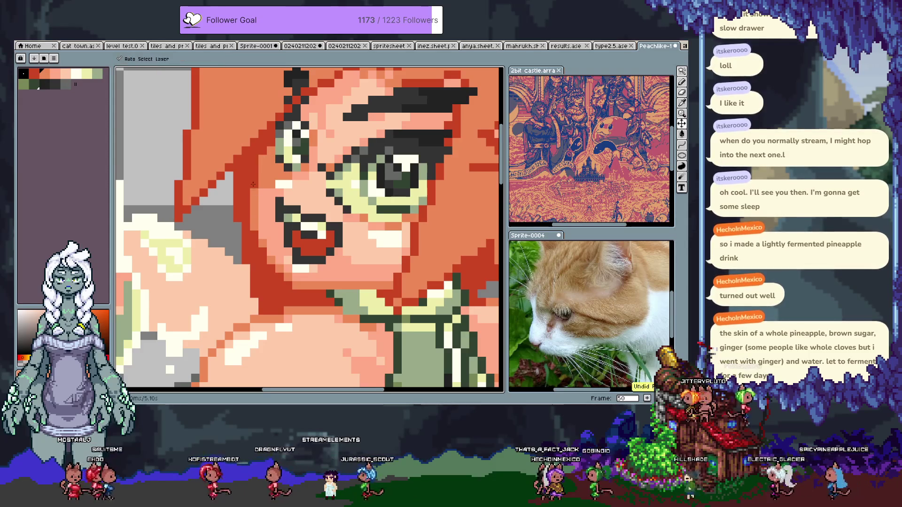
scroll(259, 171, down, 3)
scroll(259, 171, up, 3)
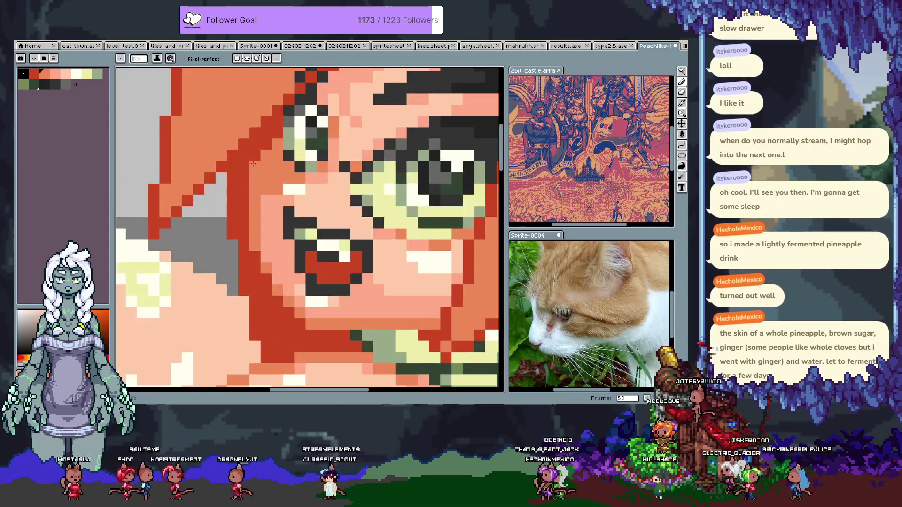
scroll(252, 161, down, 3)
key(ctrl+s)
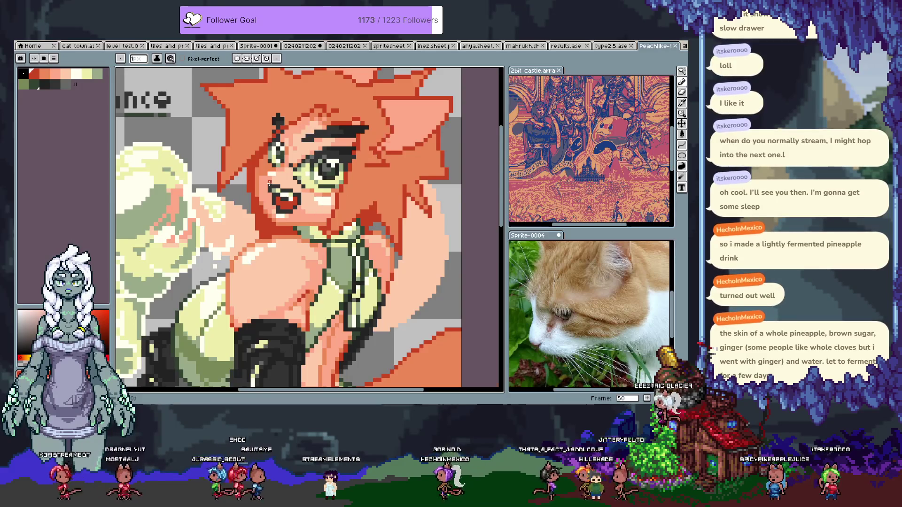
Step: Draw a short row of darker salmon pixels on the cheek beside the eye
scroll(270, 169, up, 2)
scroll(269, 170, down, 3)
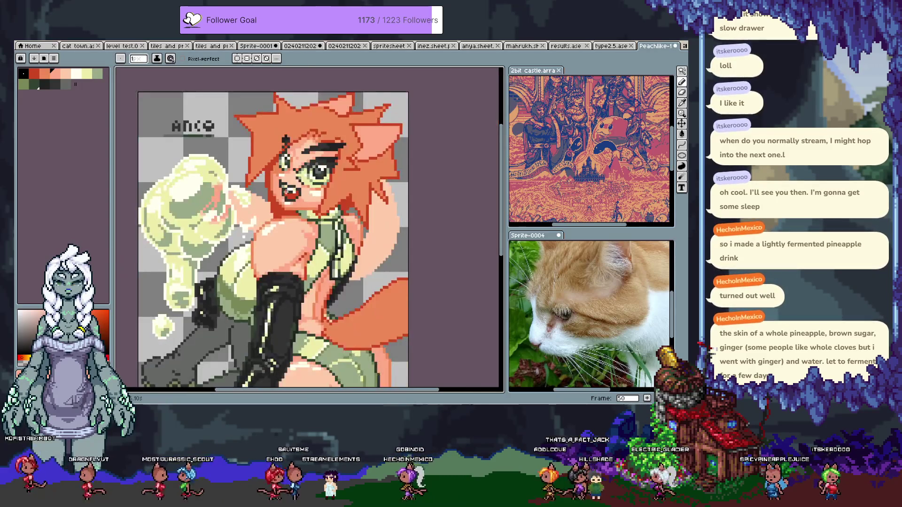
key(v)
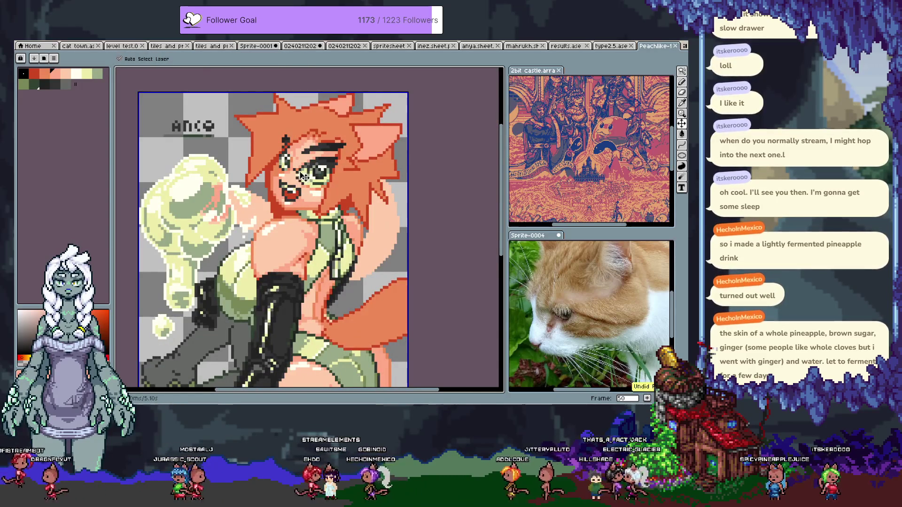
key(b)
scroll(277, 181, up, 3)
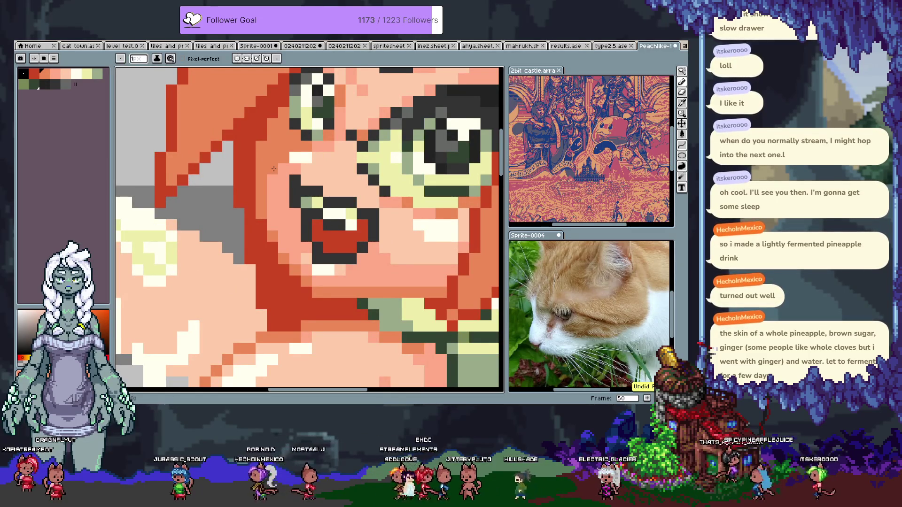
drag(291, 168, 317, 165)
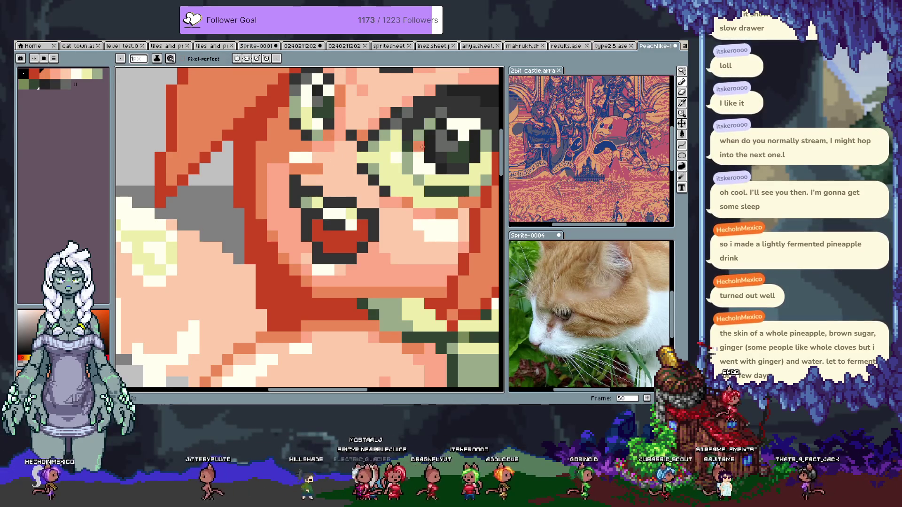
scroll(390, 150, down, 6)
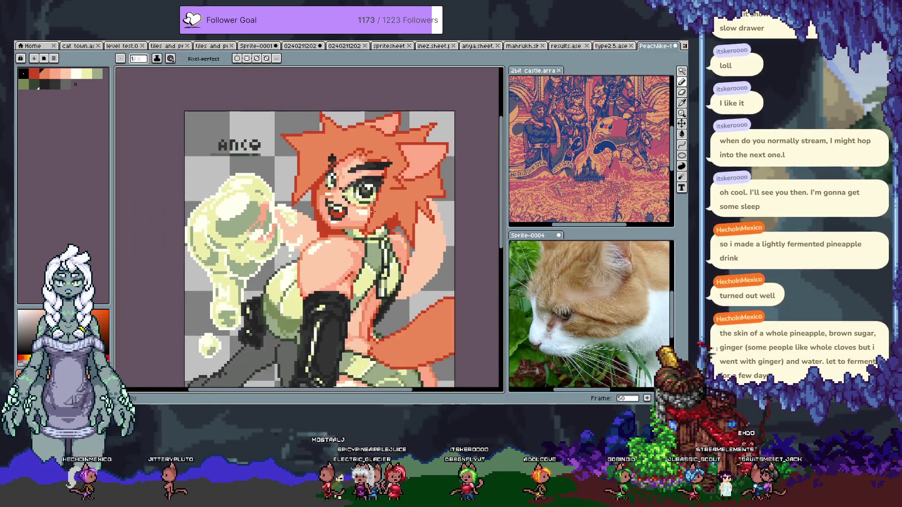
Step: Eyedrop the collar's dark green and paint a pixel just below the chin
scroll(371, 213, up, 5)
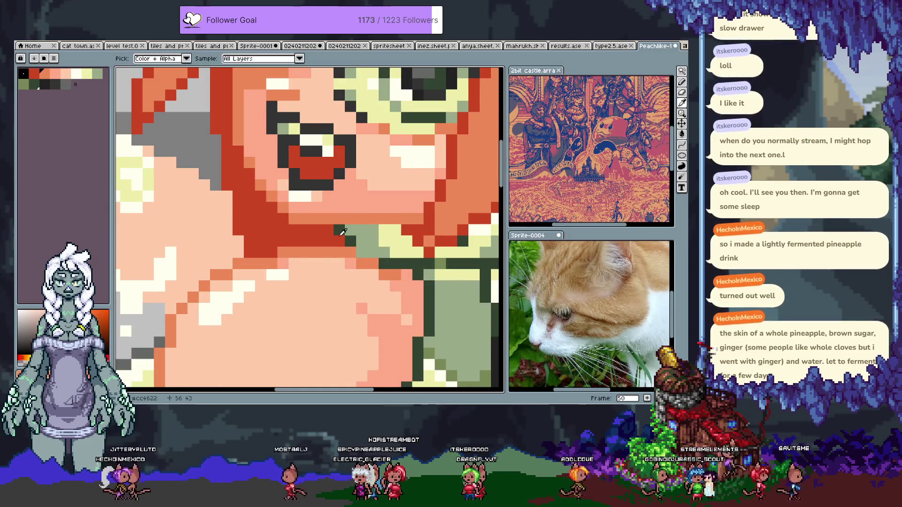
alt+click(338, 229)
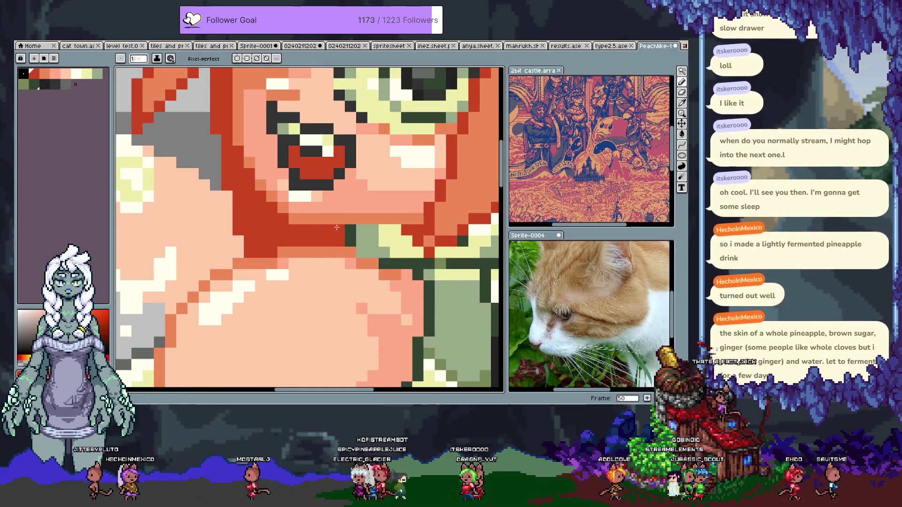
alt+click(350, 230)
click(339, 240)
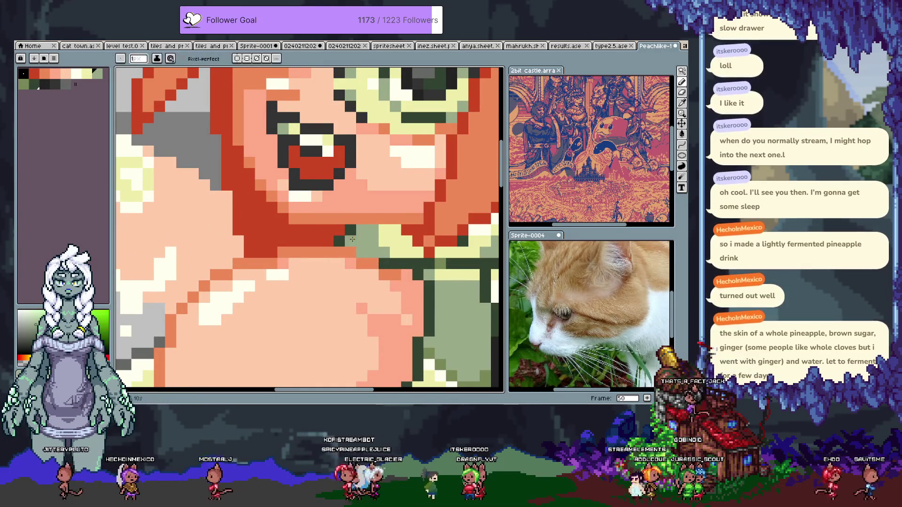
scroll(352, 239, down, 5)
Step: Save the drawing, zoom in and out, and save it again
key(v)
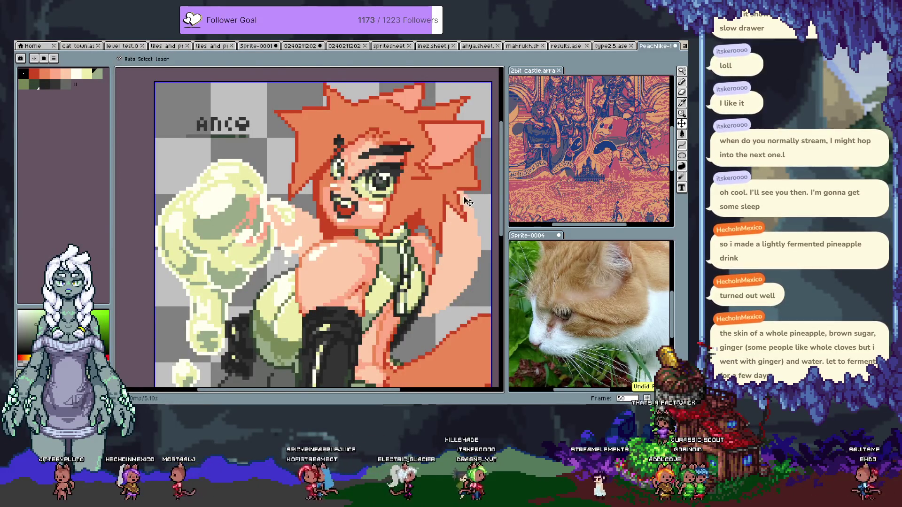
key(ctrl+s)
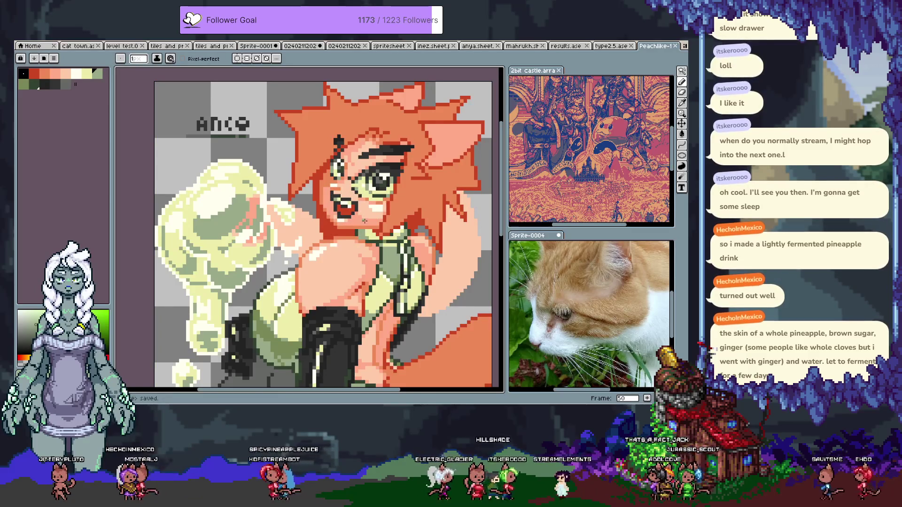
scroll(349, 230, up, 3)
key(alt)
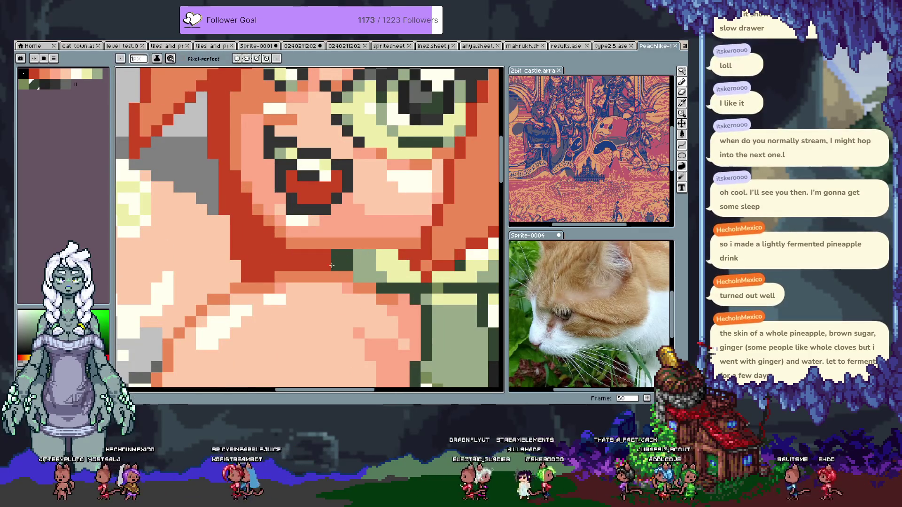
scroll(377, 247, down, 3)
key(ctrl+s)
Step: Zoom in on the collar area and return to the pencil
scroll(390, 245, up, 3)
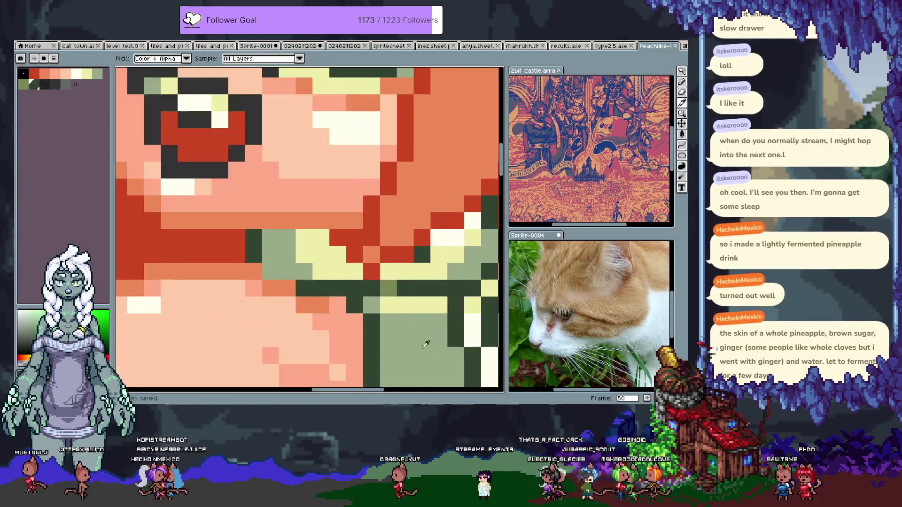
scroll(382, 221, up, 2)
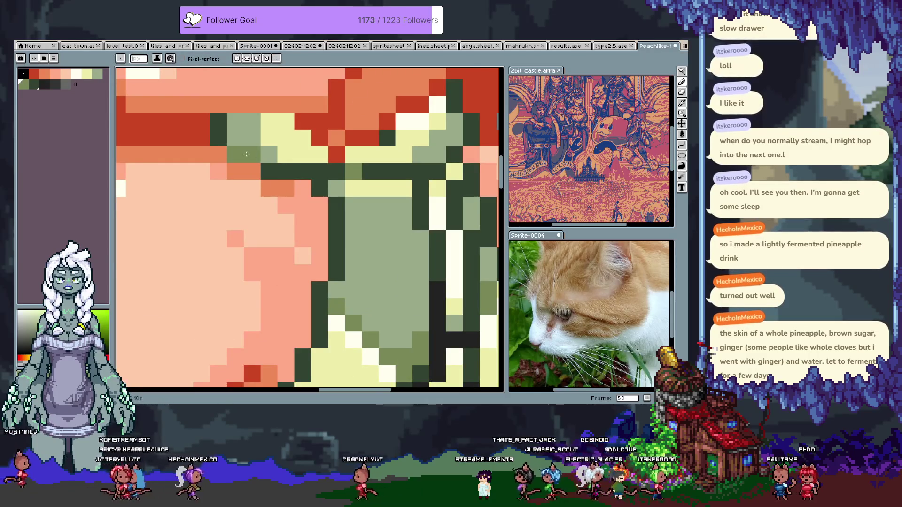
scroll(237, 156, down, 2)
key(alt)
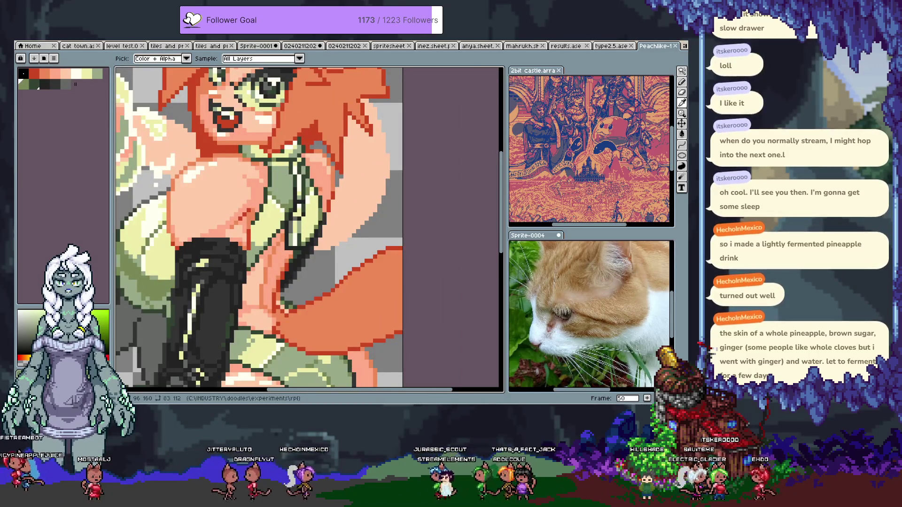
key(b)
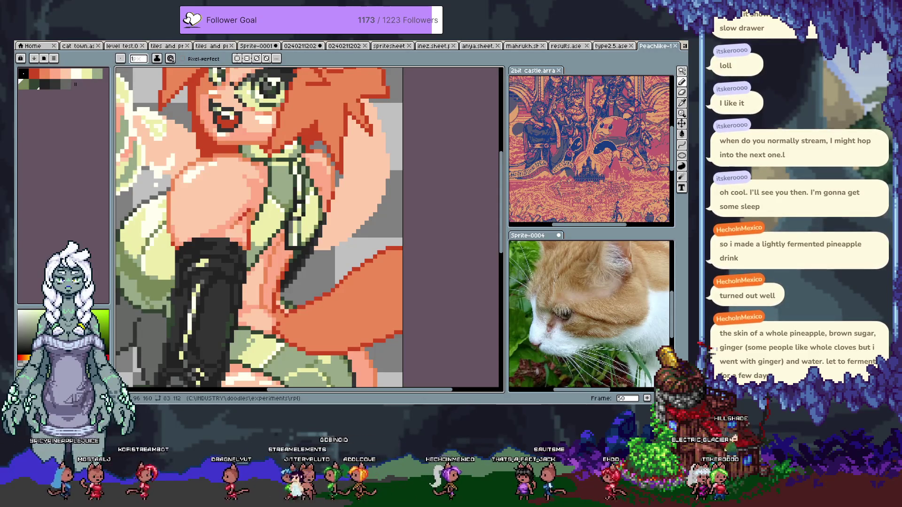
key(i)
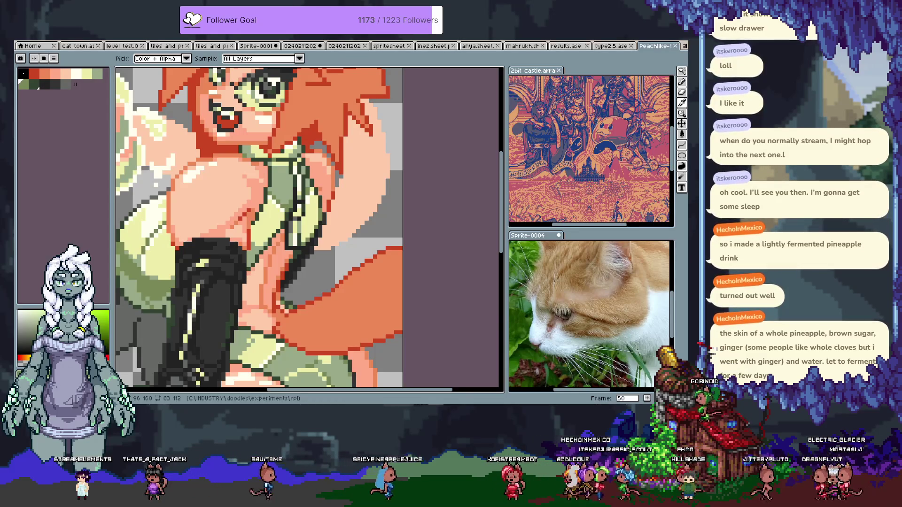
key(b)
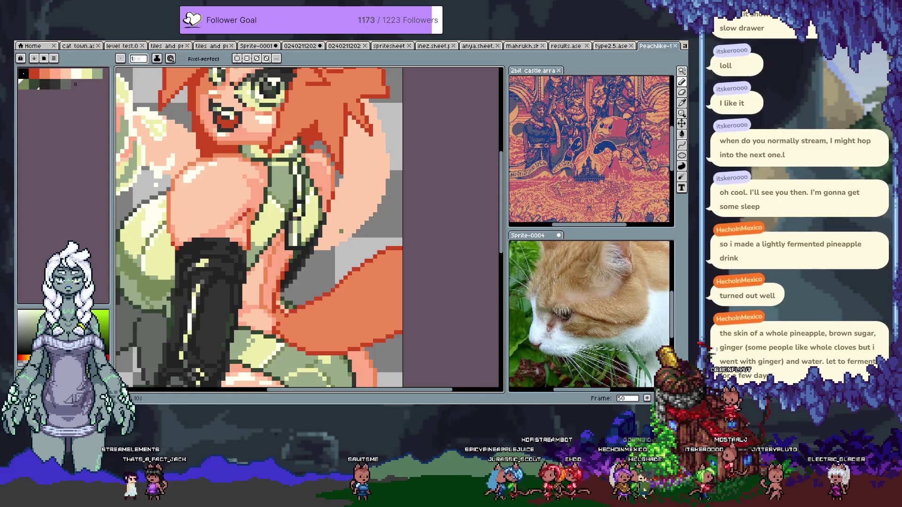
Step: Eyedrop the grey beside the eye and paint a dark grey pixel at the eye's corner
drag(262, 134, 314, 219)
scroll(303, 193, up, 3)
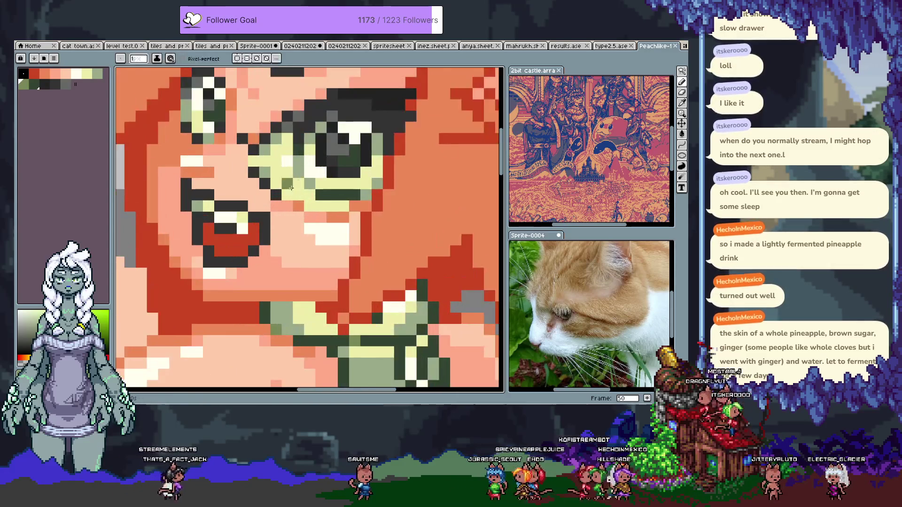
key(i)
click(267, 183)
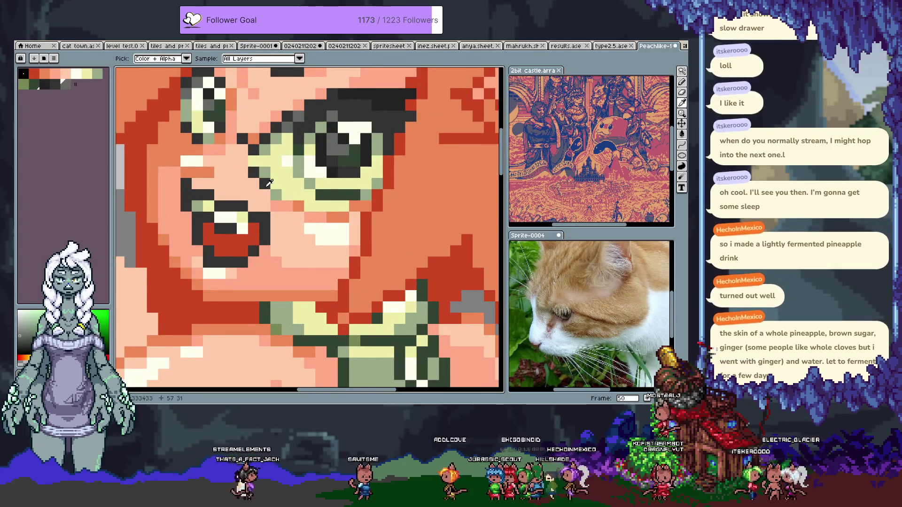
key(b)
click(254, 140)
Step: Sample grey, red hair shading and green colours from around the face
scroll(296, 155, down, 4)
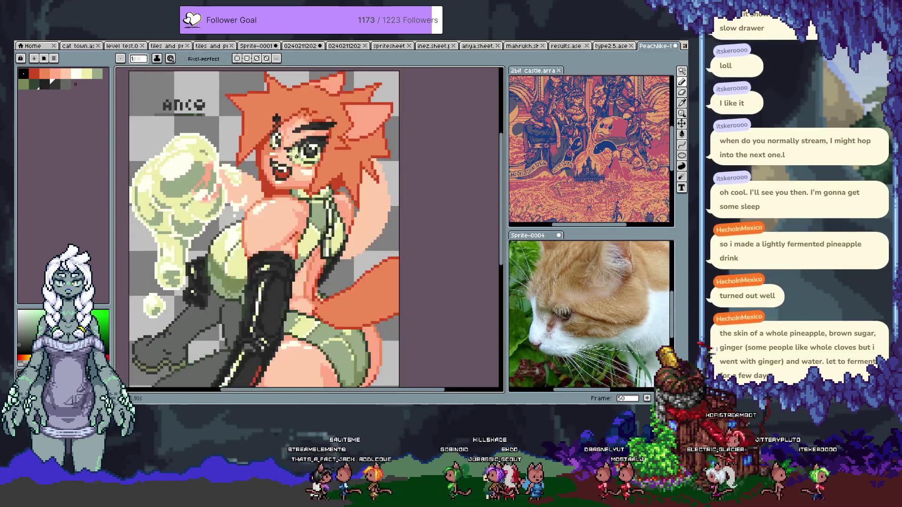
scroll(273, 161, up, 4)
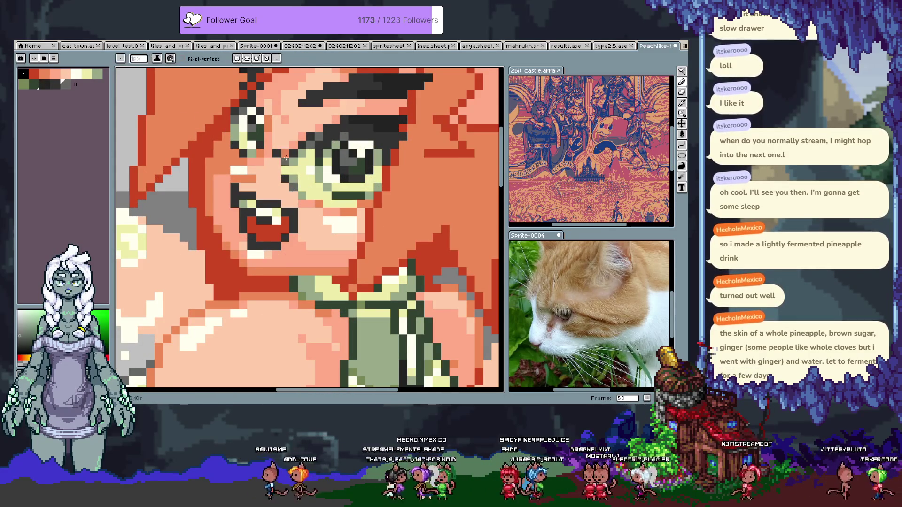
alt+click(288, 156)
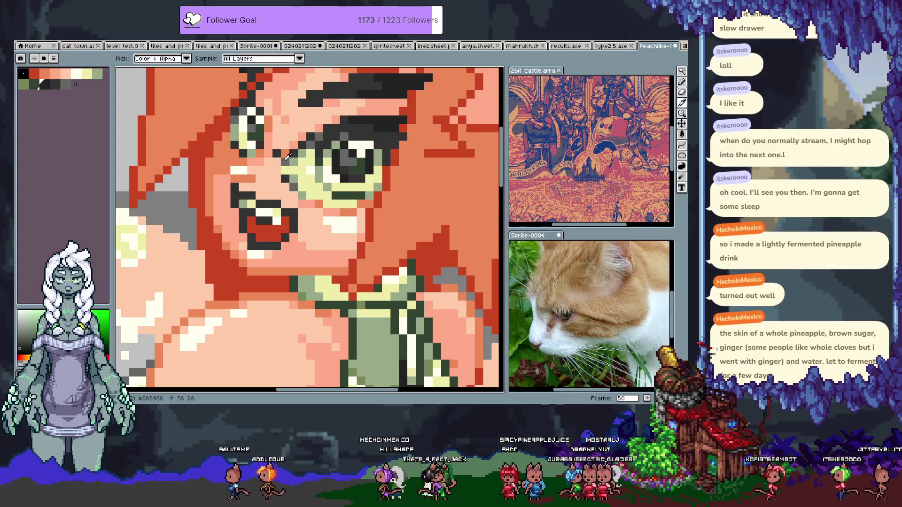
alt+click(263, 147)
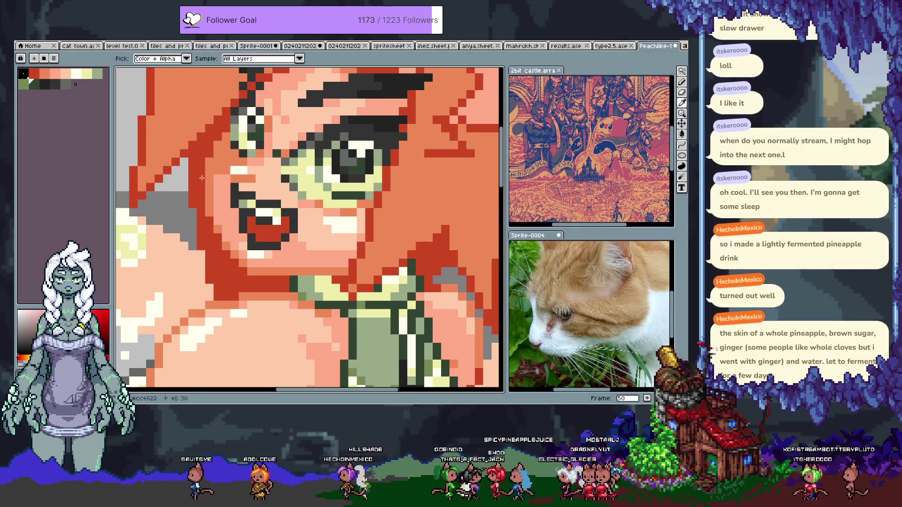
scroll(231, 139, down, 3)
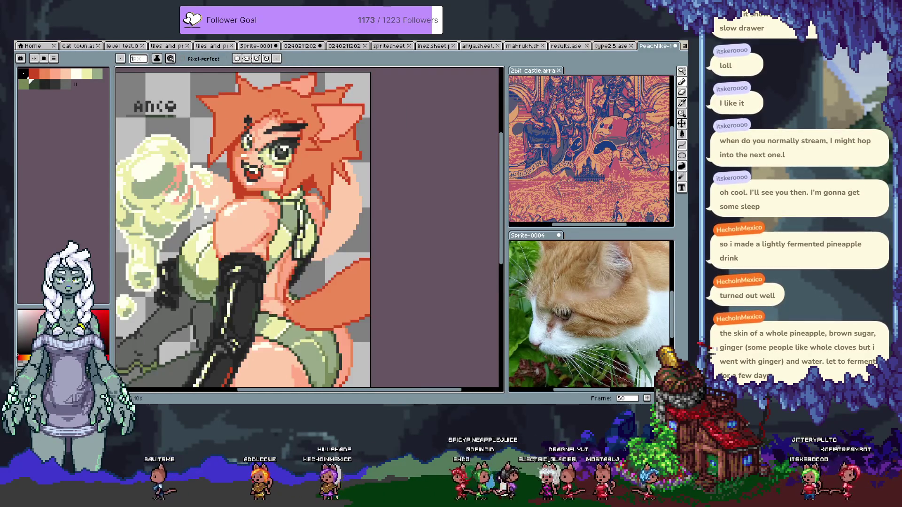
scroll(276, 127, up, 3)
alt+click(219, 146)
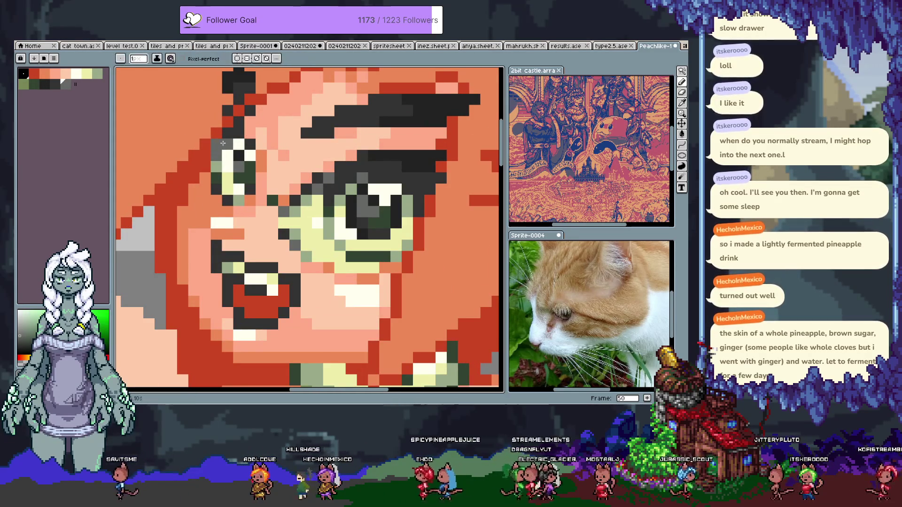
key(alt)
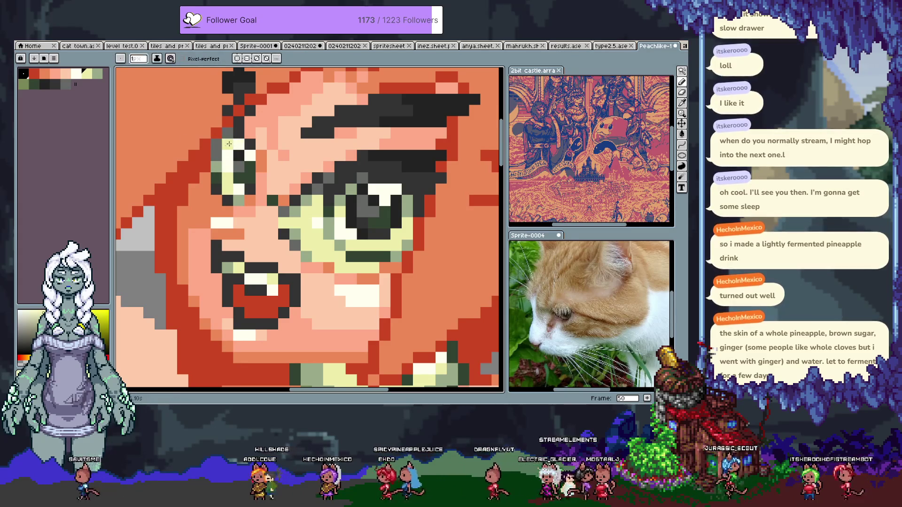
alt+click(226, 147)
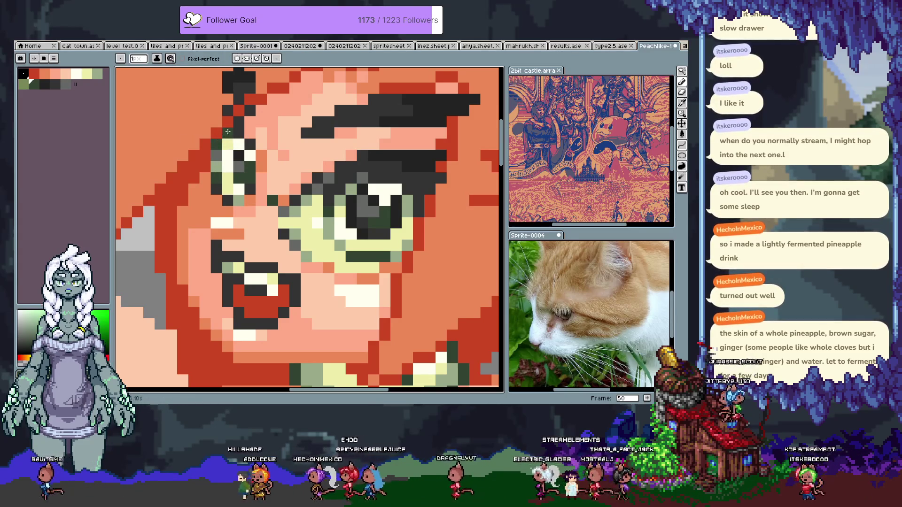
Step: Sample another colour from the face and return to the pencil
scroll(263, 152, down, 3)
scroll(263, 152, up, 3)
alt+click(229, 142)
key(alt)
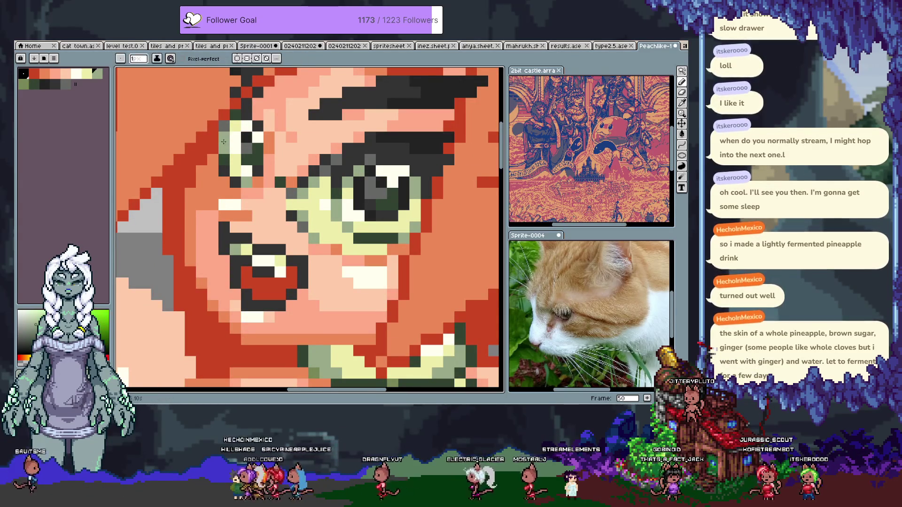
scroll(276, 161, down, 3)
scroll(273, 164, down, 3)
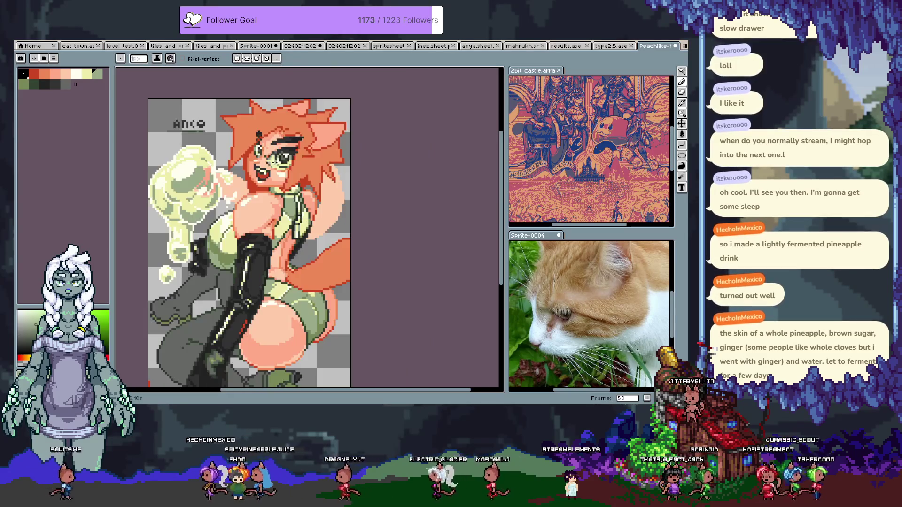
key(v)
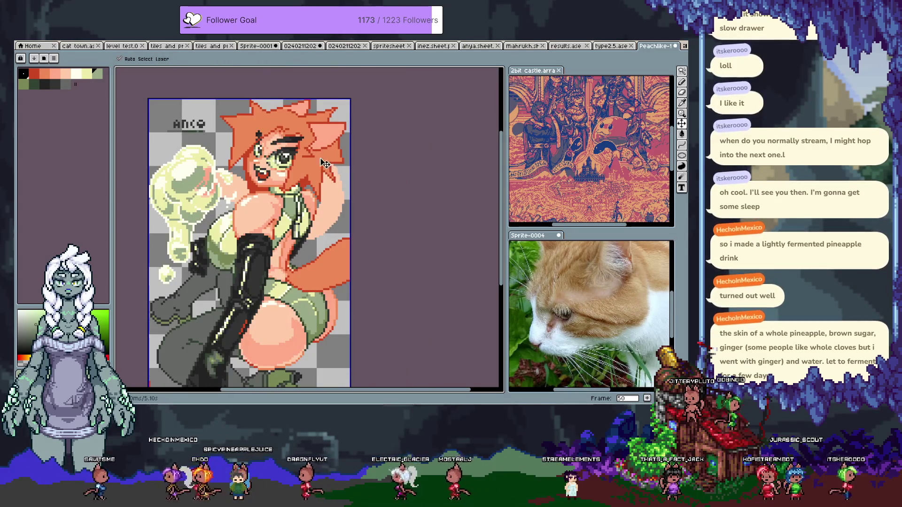
key(b)
Step: Zoom in and out over the face and save the artwork
scroll(244, 142, up, 3)
scroll(287, 141, down, 3)
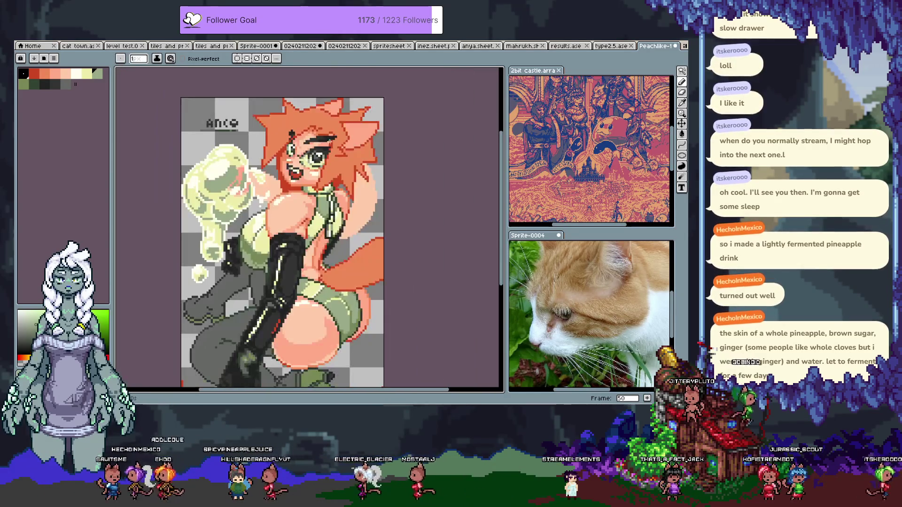
scroll(290, 132, up, 3)
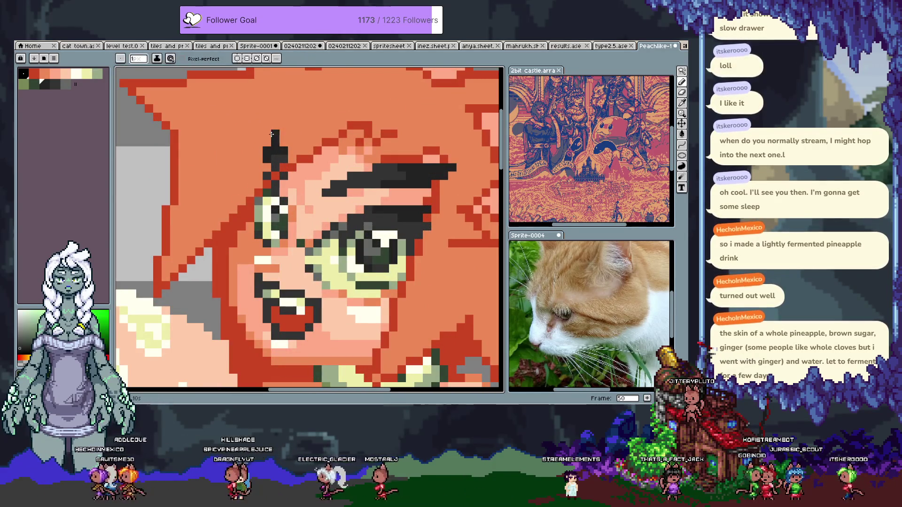
scroll(267, 133, down, 3)
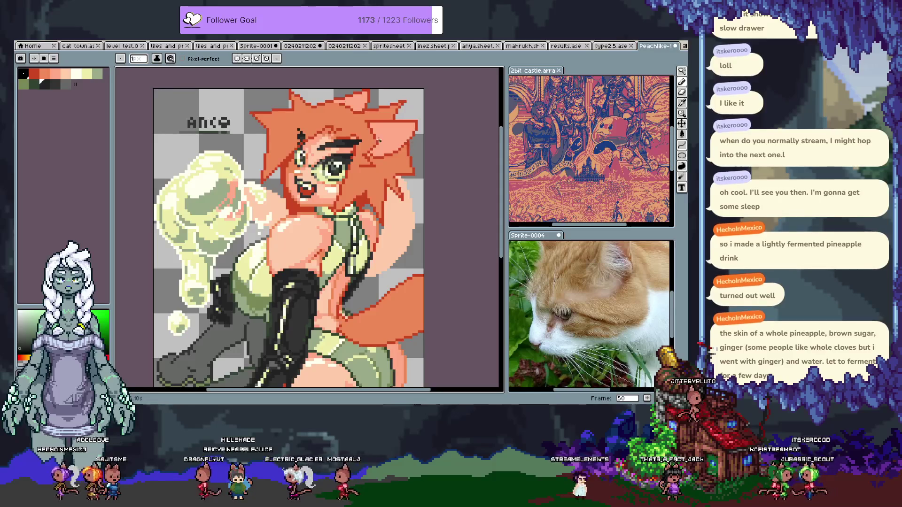
scroll(376, 137, up, 2)
scroll(357, 132, down, 3)
key(ctrl+s)
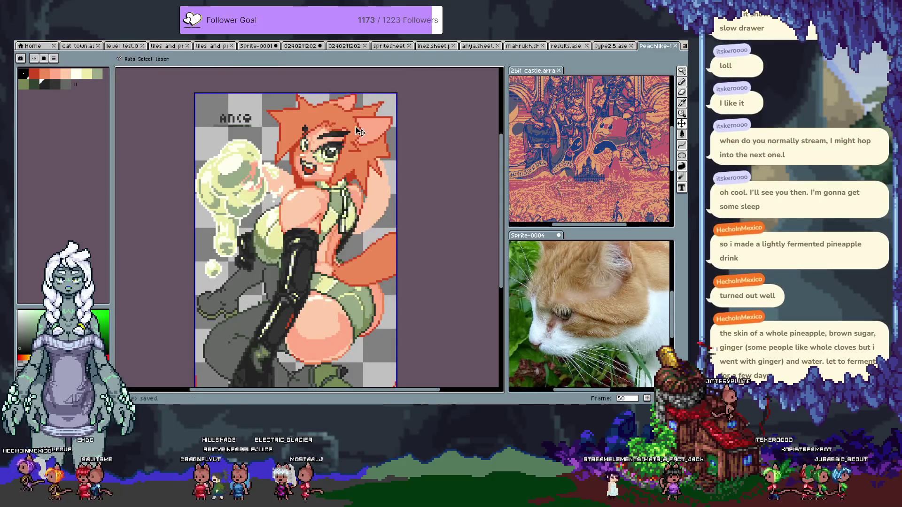
Step: Paint a pale tooth highlight pixel inside the open mouth
scroll(280, 187, up, 5)
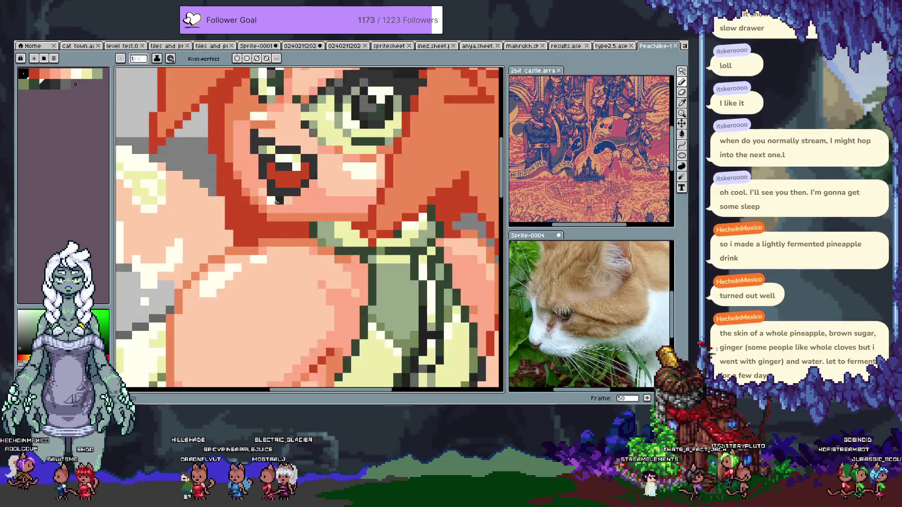
key(i)
key(b)
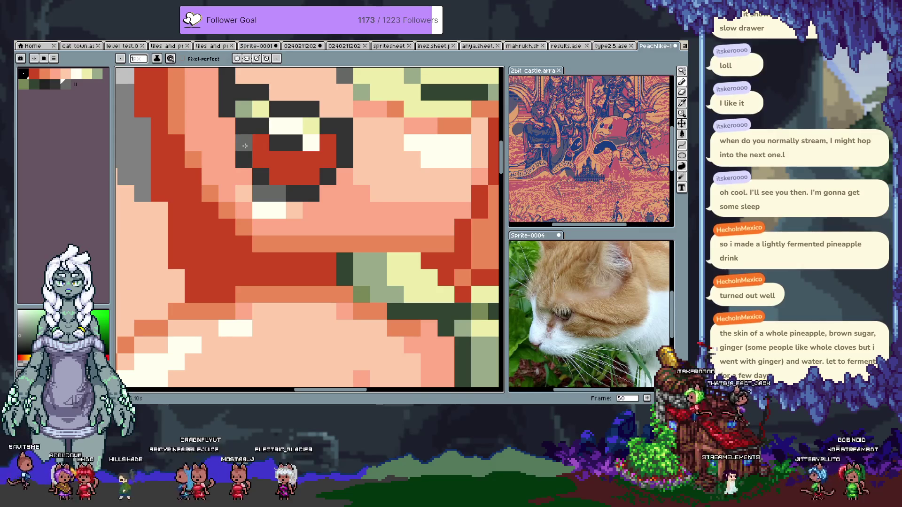
key(i)
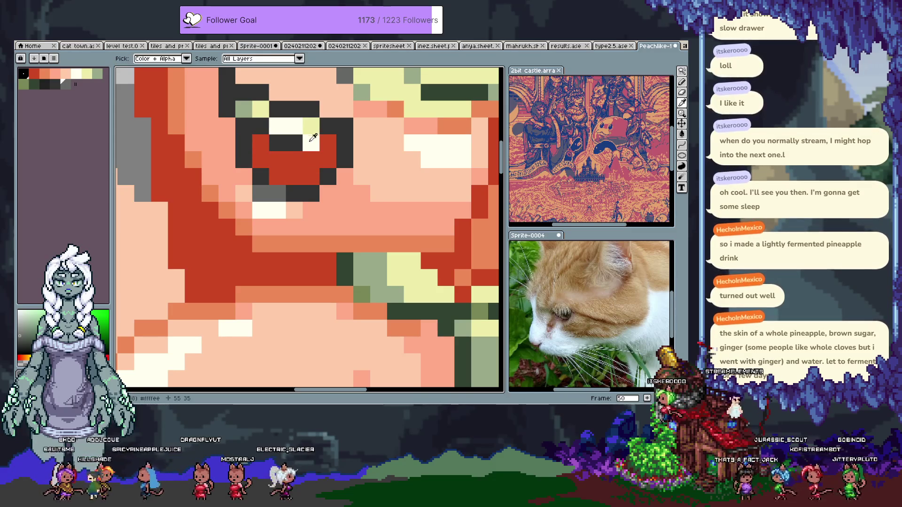
click(311, 137)
key(b)
click(297, 175)
scroll(294, 176, down, 5)
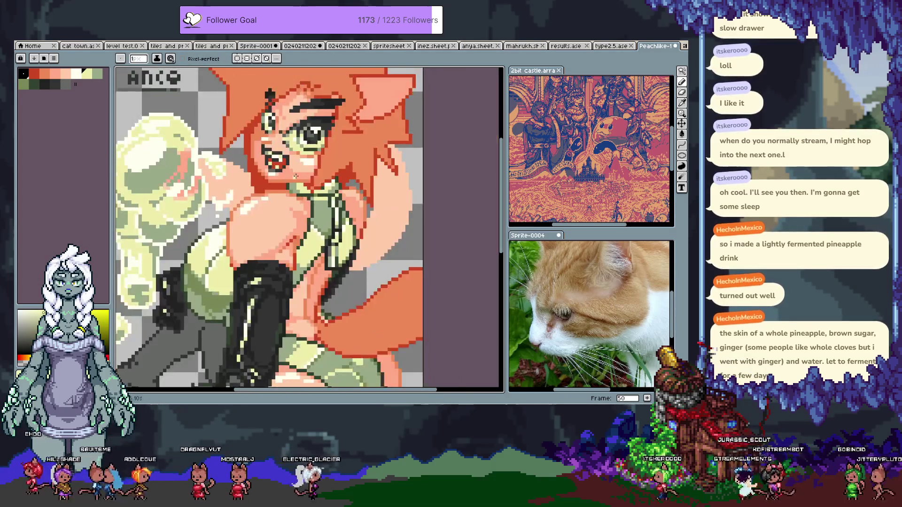
drag(299, 179, 306, 185)
scroll(307, 186, up, 5)
Step: Eyedrop the grey beside the mouth and paint a grey pixel inside it
key(i)
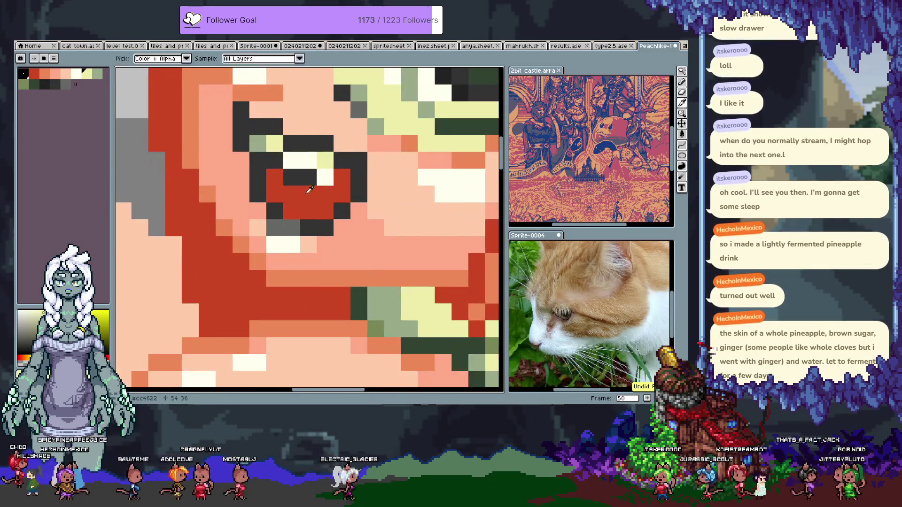
click(283, 227)
key(b)
click(314, 207)
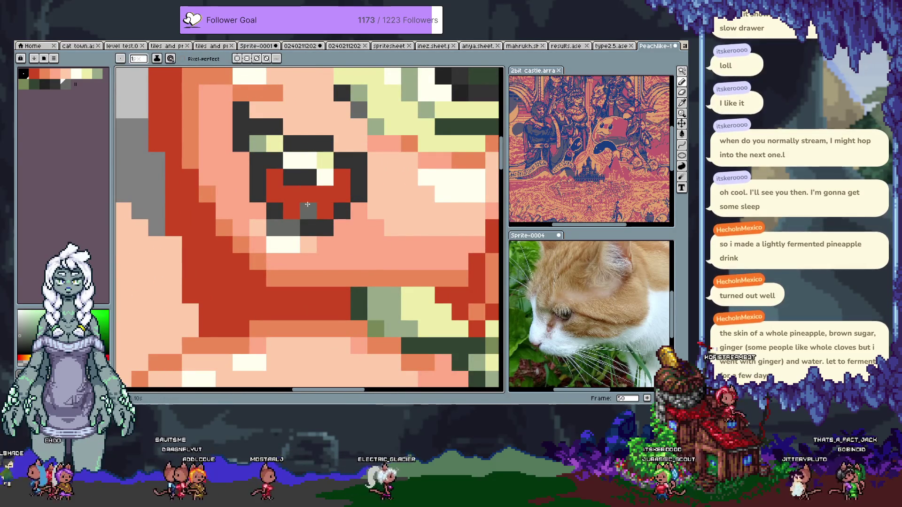
scroll(315, 203, down, 5)
scroll(298, 193, up, 4)
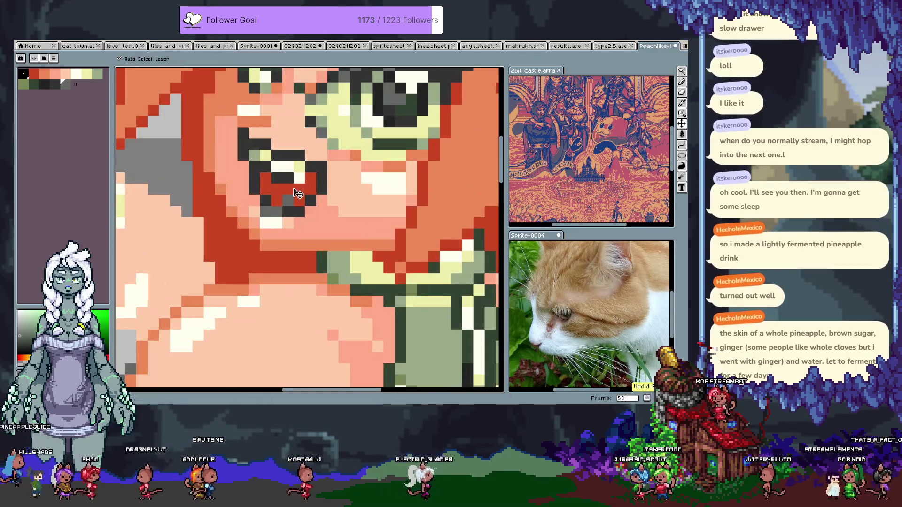
Step: Add a light peach pixel in the mouth, then undo it
alt+click(205, 132)
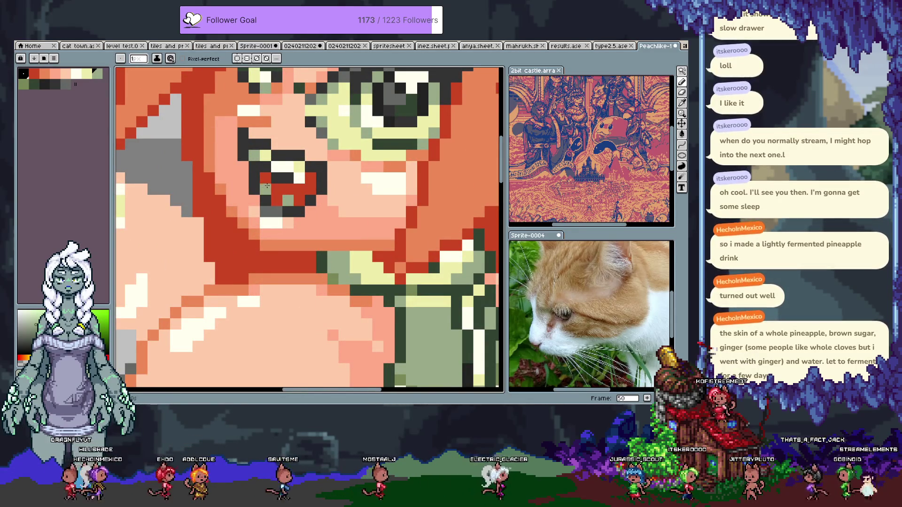
scroll(284, 190, down, 4)
scroll(284, 190, up, 4)
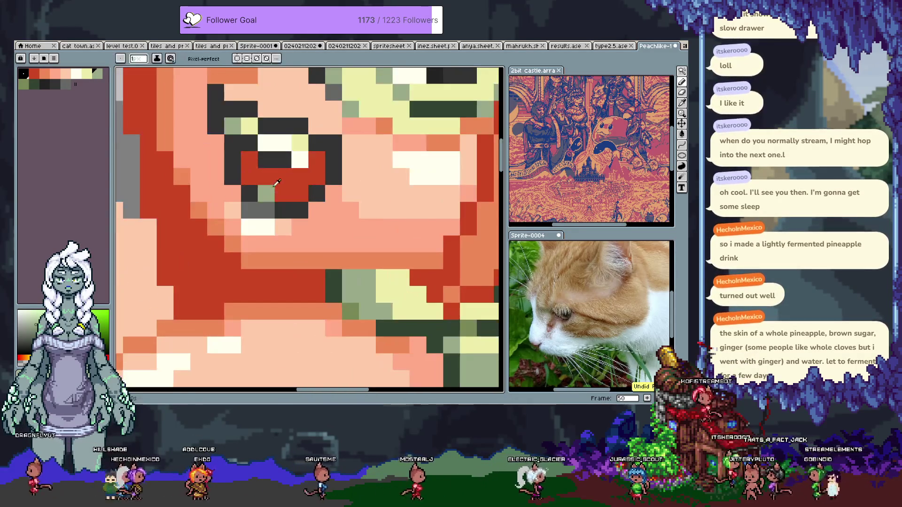
alt+click(284, 179)
click(295, 193)
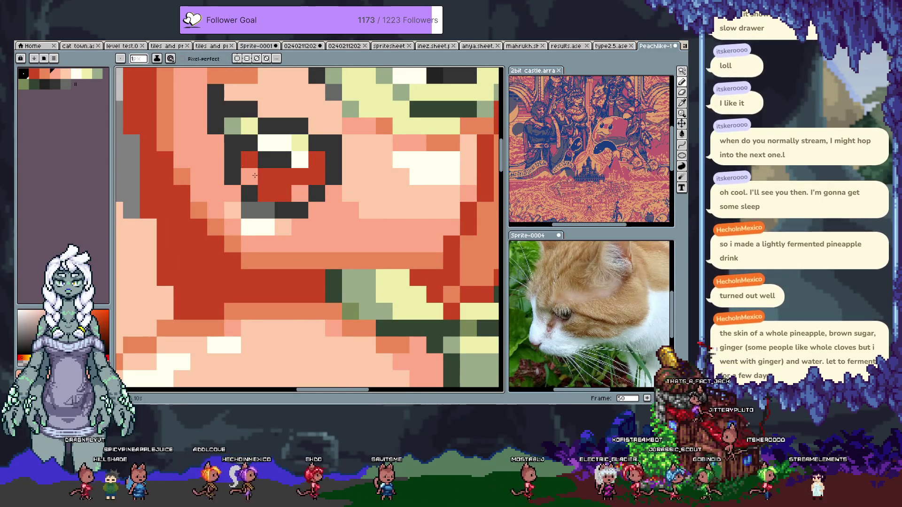
scroll(255, 175, down, 4)
scroll(286, 180, down, 1)
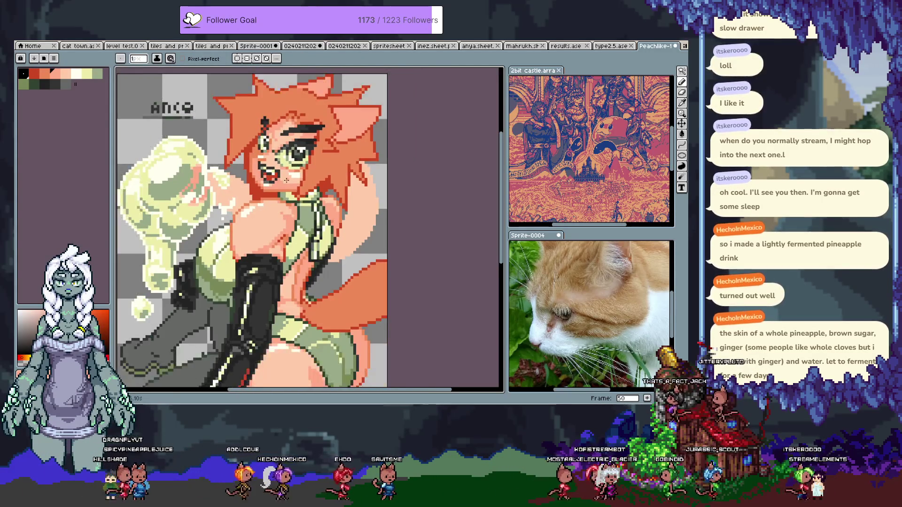
key(ctrl+z)
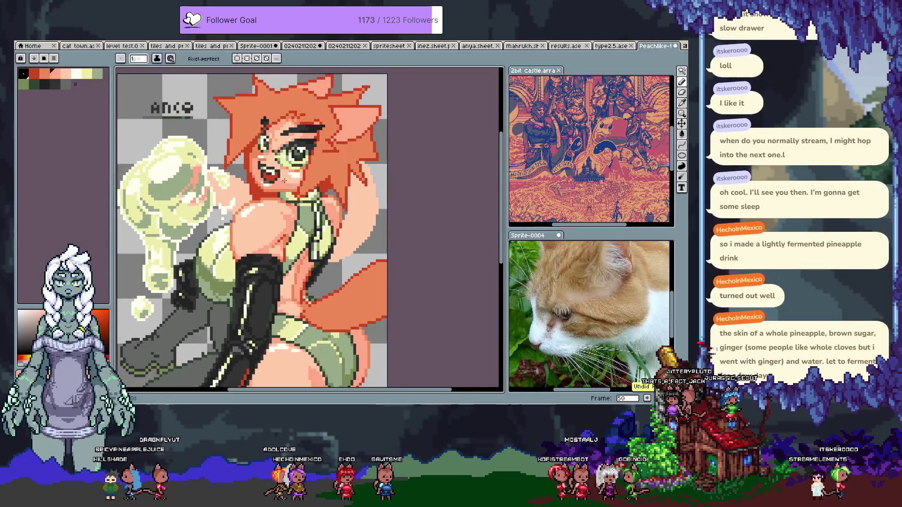
Step: Zoom back in on the mouth and return to the pencil
scroll(263, 170, up, 4)
scroll(263, 169, up, 1)
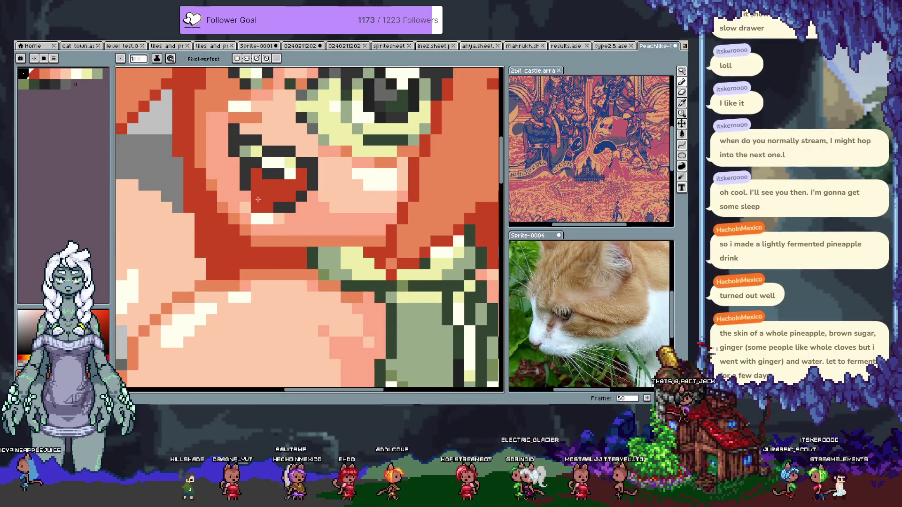
key(i)
key(b)
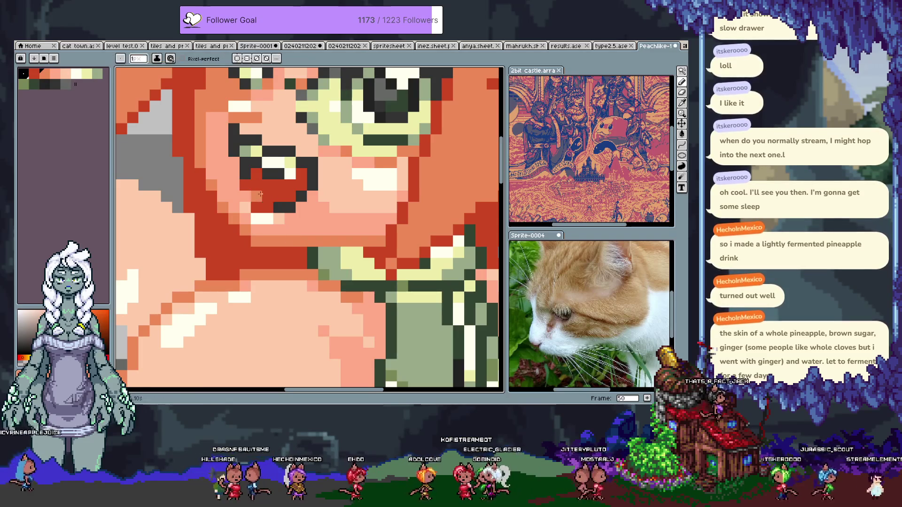
scroll(249, 184, down, 5)
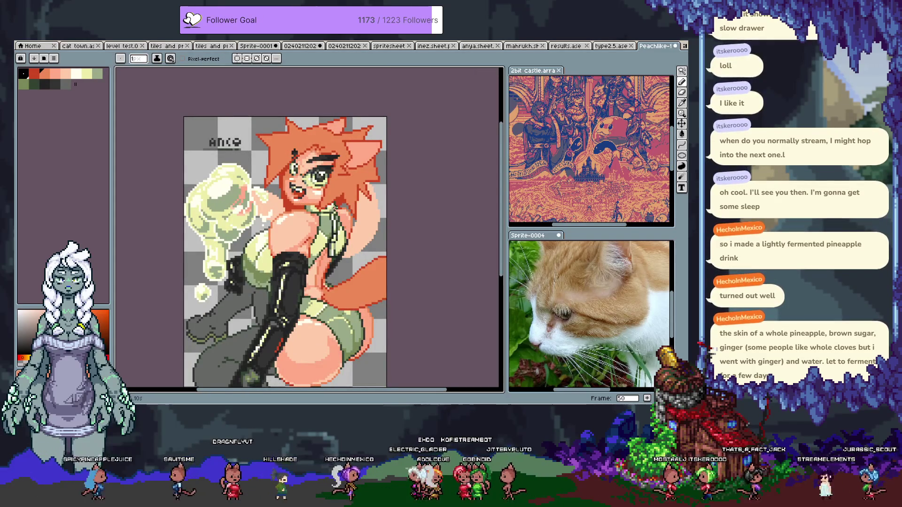
Step: Add a new frame after frame 50 and hide the timeline
key(Left)
key(Right)
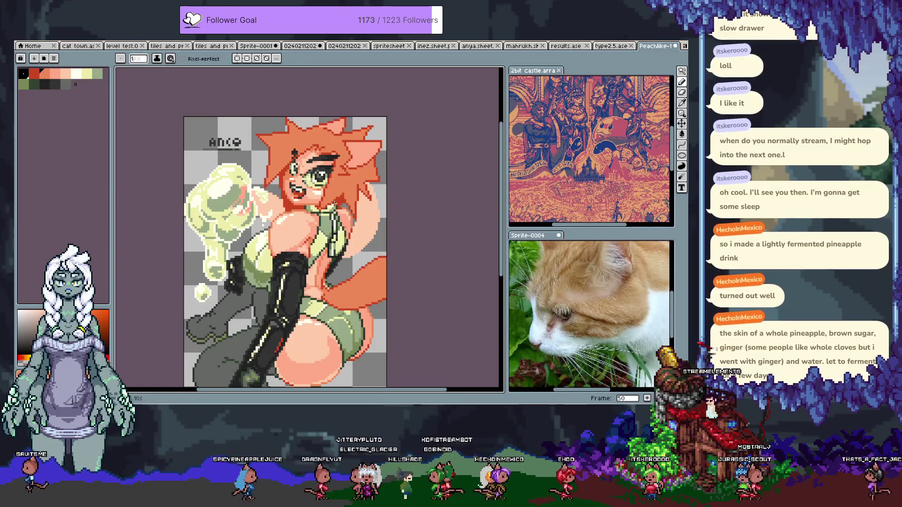
key(alt+n)
key(Tab)
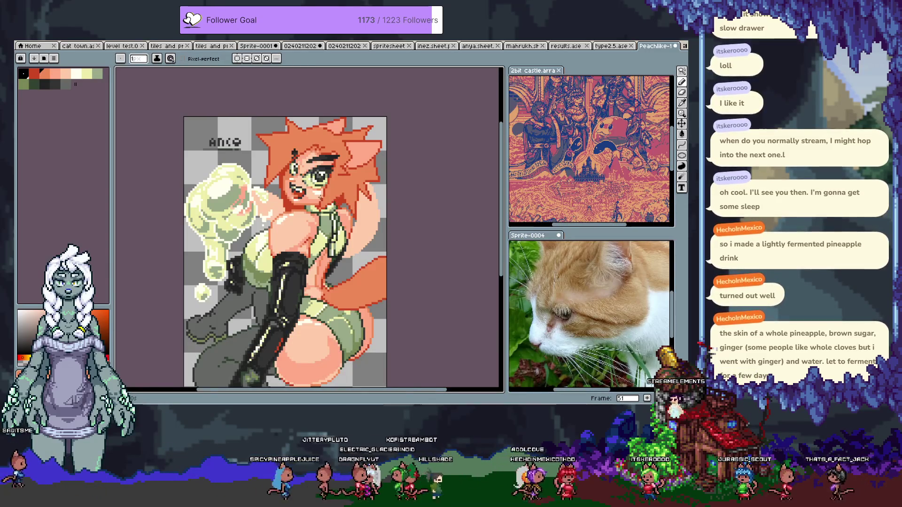
Step: Paint black and orange pixels around the mouth, undoing the misplaced orange ones
scroll(288, 213, up, 3)
scroll(288, 213, up, 2)
click(302, 237)
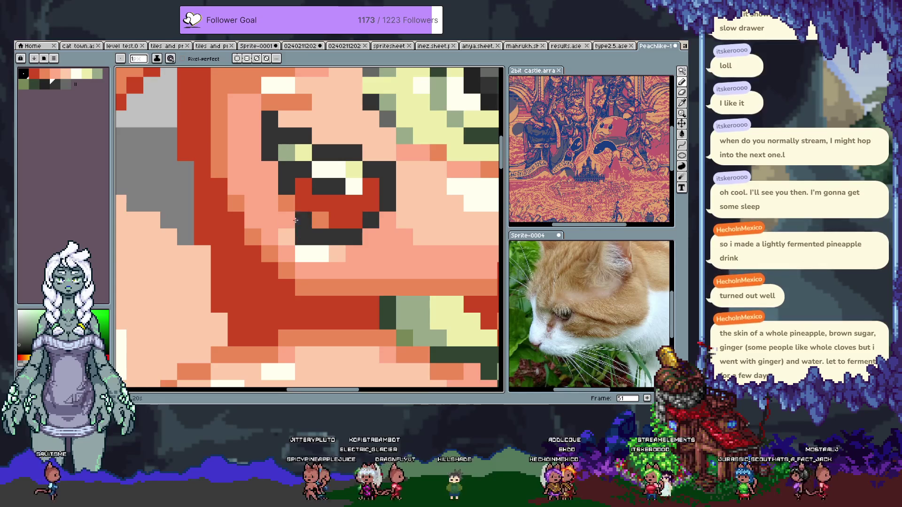
right_click(303, 220)
click(303, 219)
right_click(303, 203)
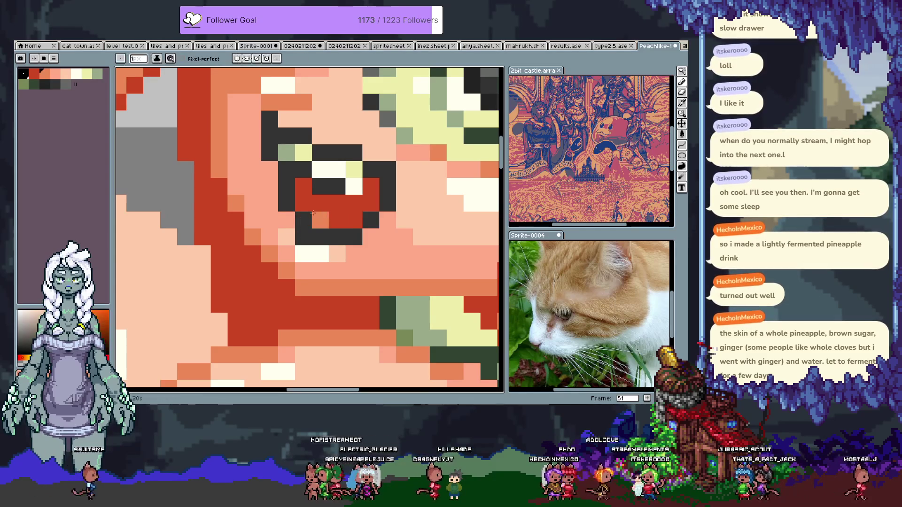
key(ctrl+z)
right_click(320, 202)
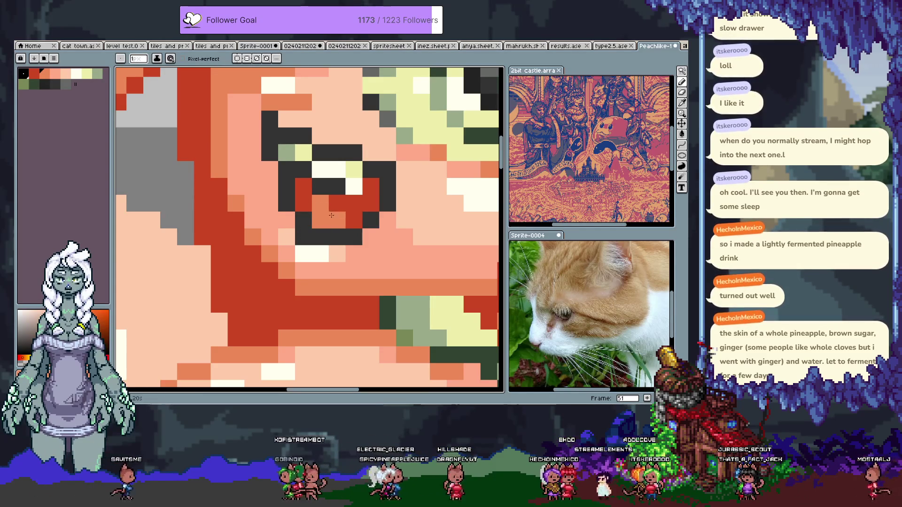
right_click(337, 219)
key(ctrl+z)
key(ctrl+z)
right_click(305, 202)
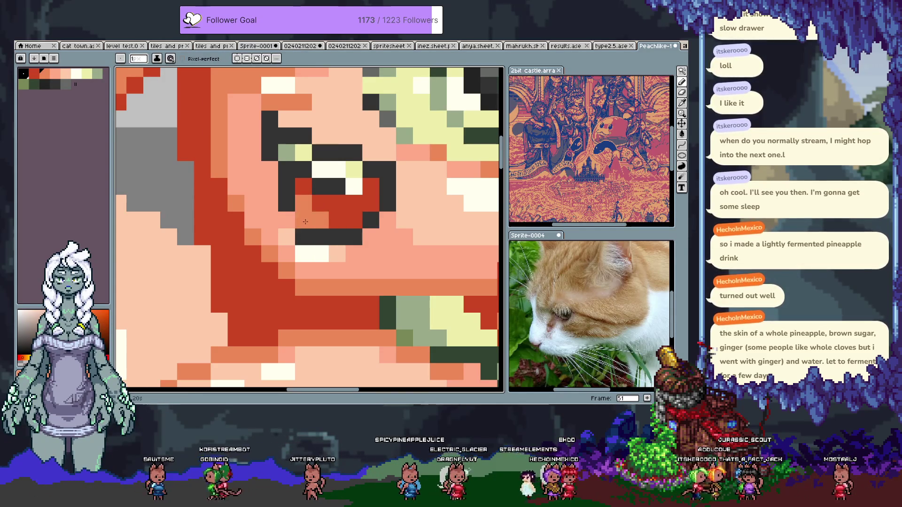
Step: Eyedrop the dark outline colour 333433 from the mouth as the foreground colour
scroll(326, 205, down, 6)
scroll(324, 225, up, 5)
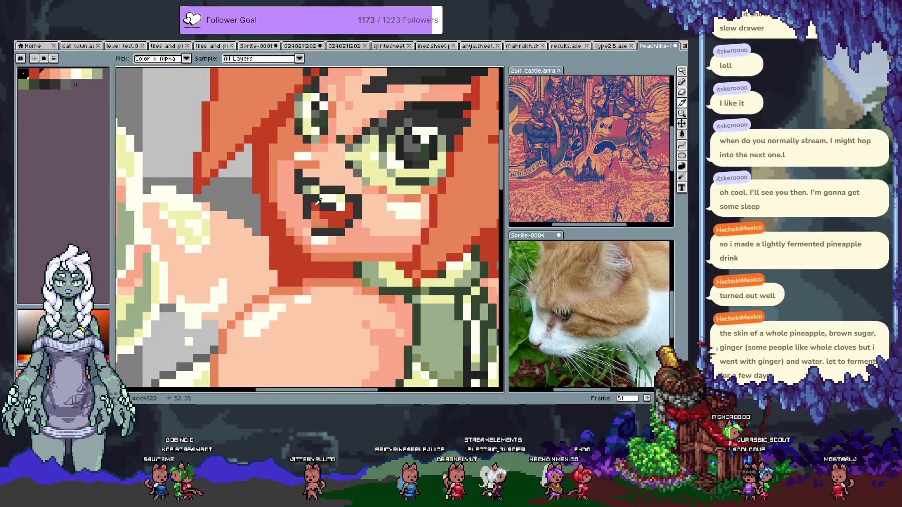
alt+click(309, 193)
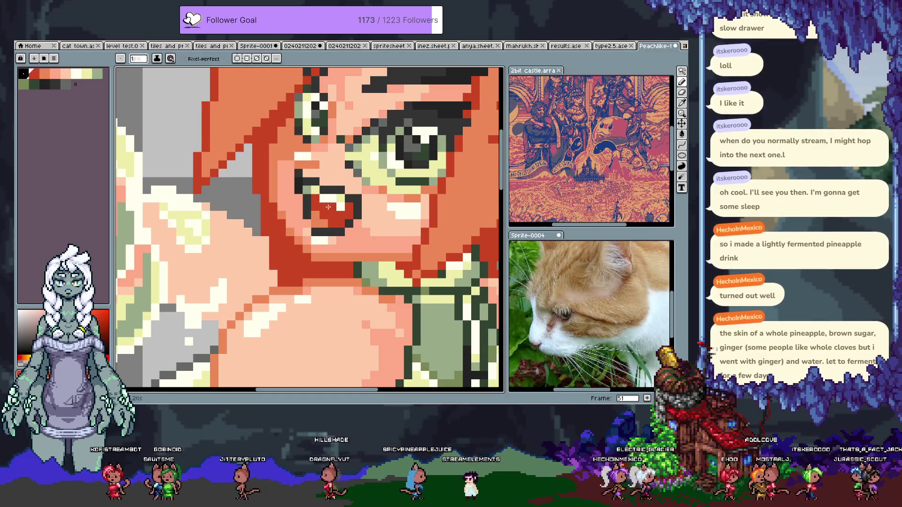
scroll(329, 207, down, 5)
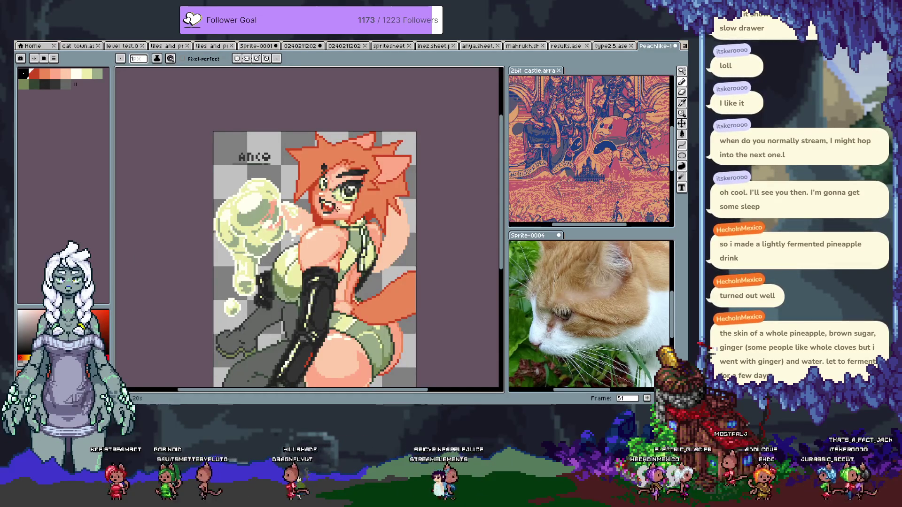
scroll(336, 209, up, 5)
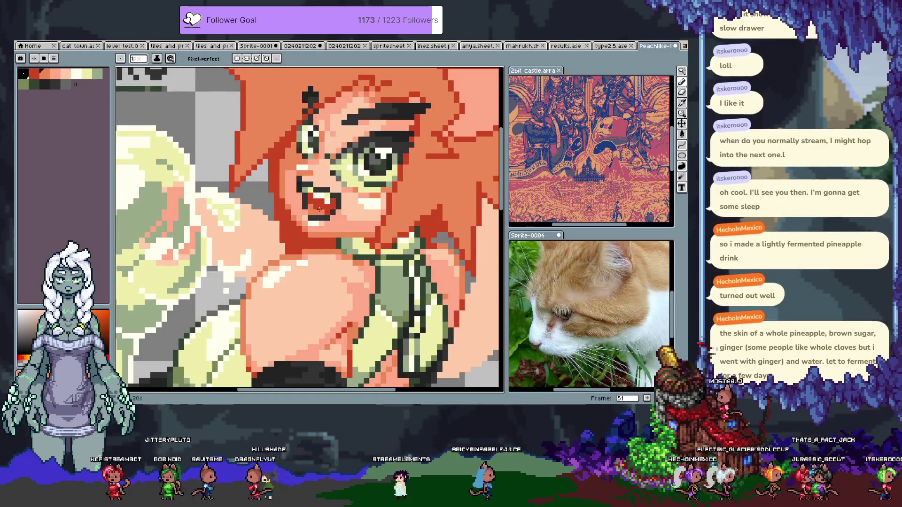
scroll(320, 211, down, 5)
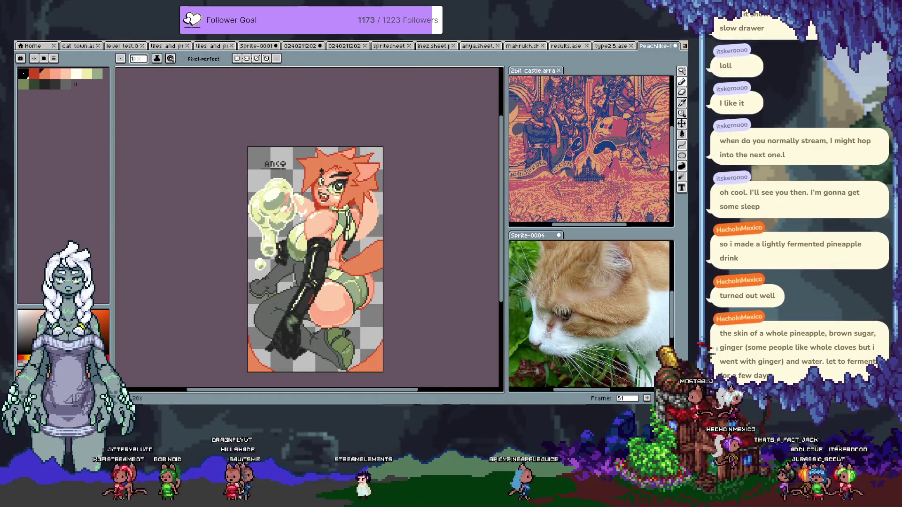
scroll(322, 198, up, 5)
key(alt)
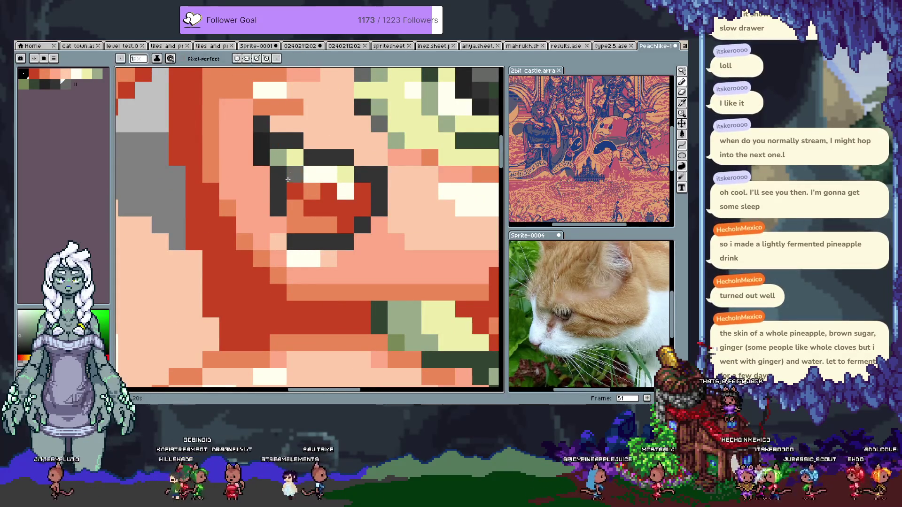
Step: Paint dark grey pixels inside the mouth, recolouring two red mouth pixels grey
drag(290, 177, 294, 192)
click(330, 192)
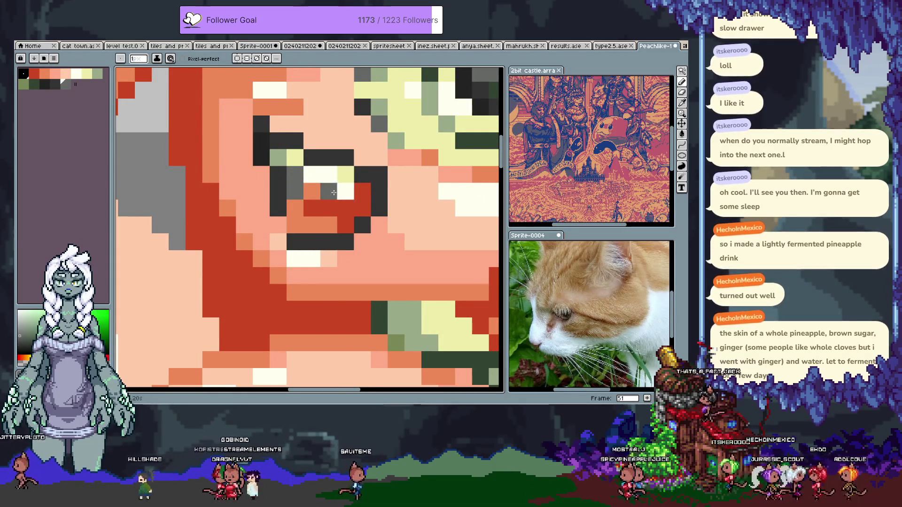
drag(345, 224, 358, 205)
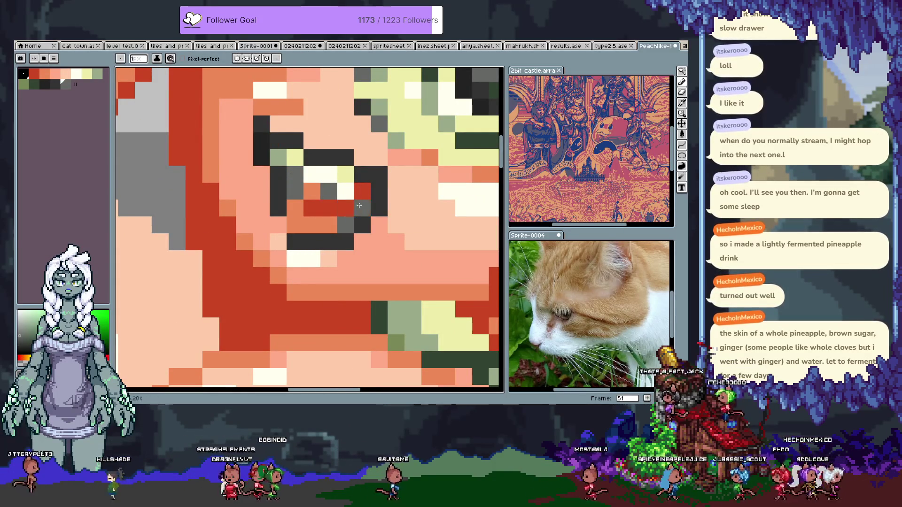
scroll(358, 205, down, 5)
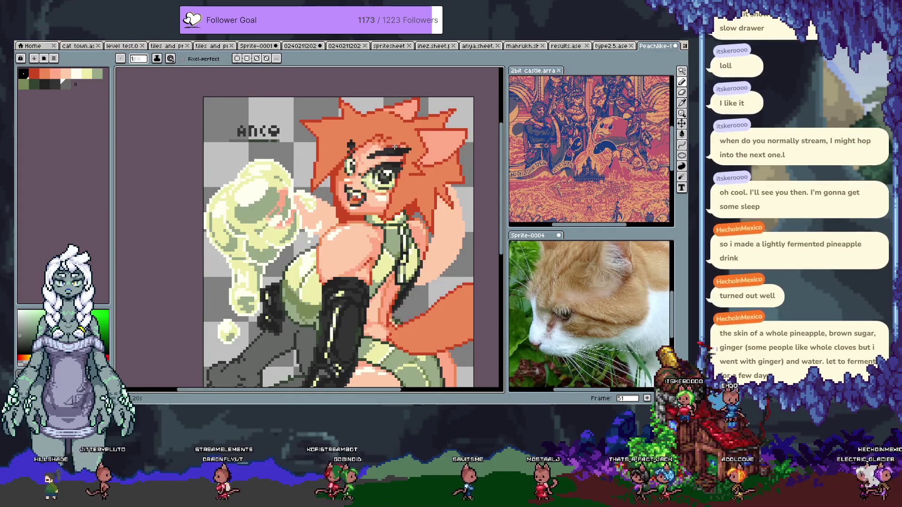
Step: Save the sprite with Ctrl+S and return to frame 51
key(v)
key(b)
key(ctrl+s)
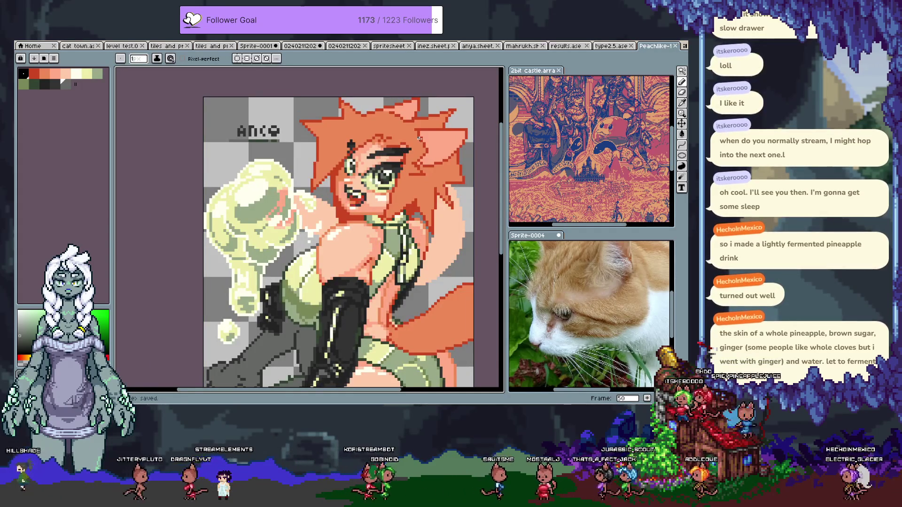
key(Right)
key(Right)
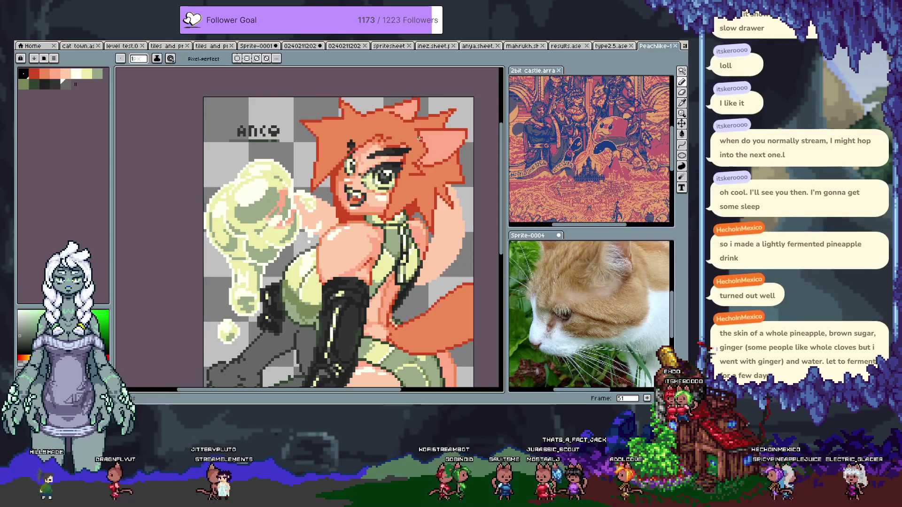
Step: Eyedrop the mouth red and paint a red pixel back inside the mouth
key(i)
scroll(359, 194, up, 4)
alt+click(354, 175)
click(328, 165)
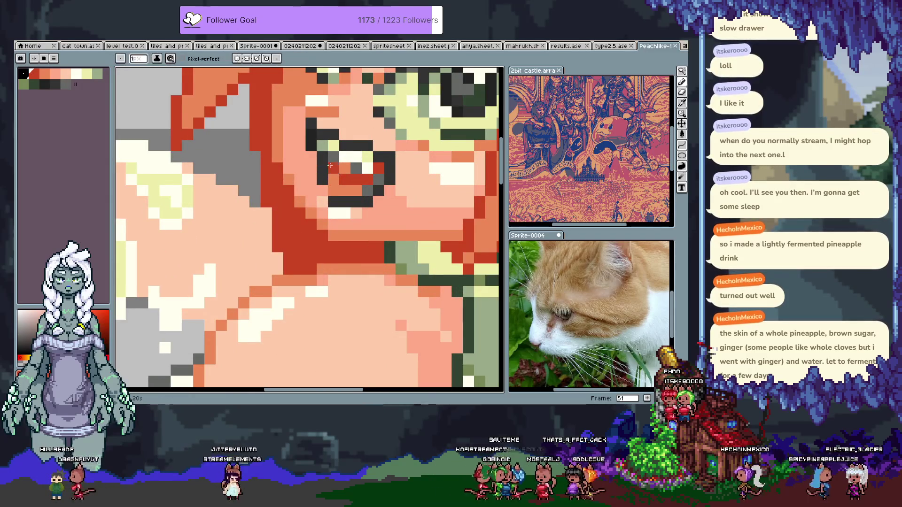
scroll(332, 158, down, 4)
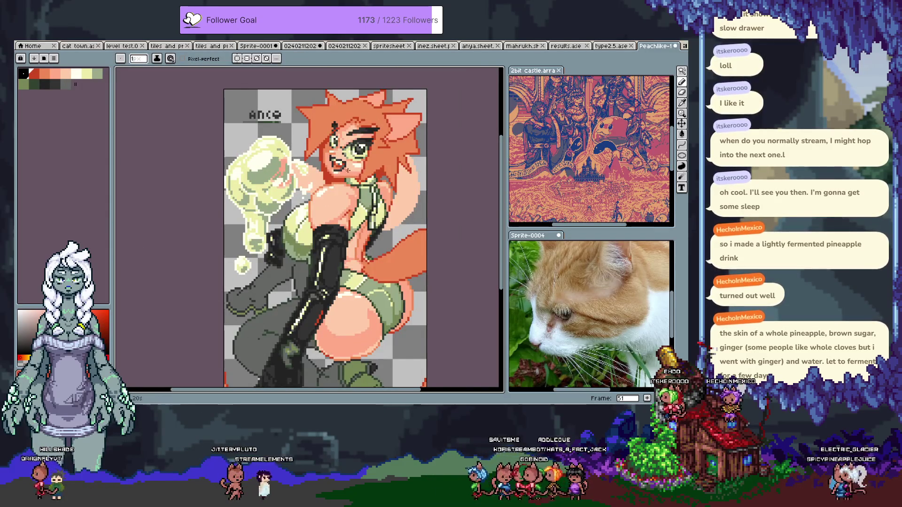
scroll(334, 159, up, 3)
scroll(335, 160, down, 3)
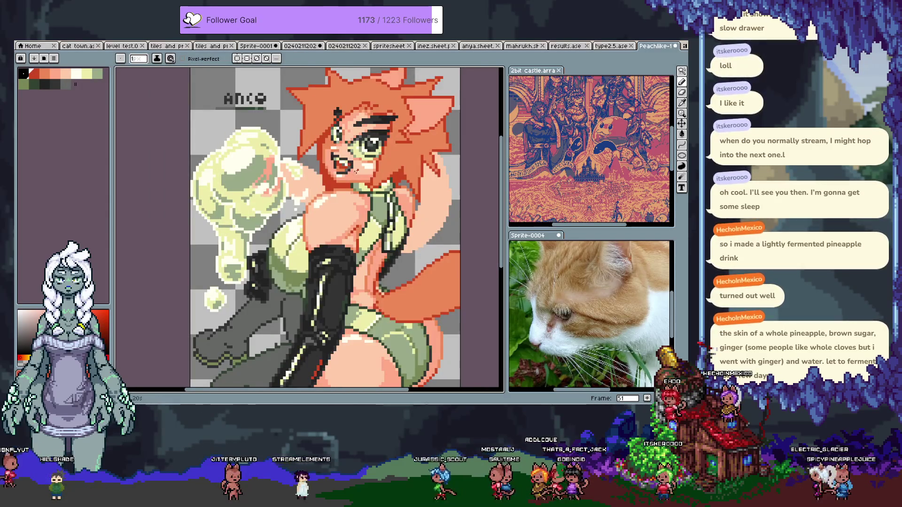
scroll(341, 162, up, 3)
scroll(346, 165, up, 2)
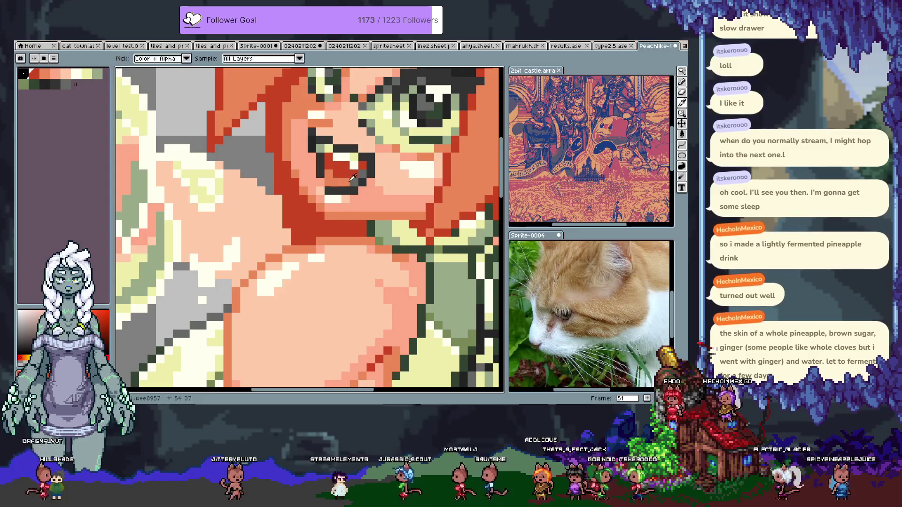
Step: Sample grey tones around the mouth, settling on #666966
alt+click(317, 156)
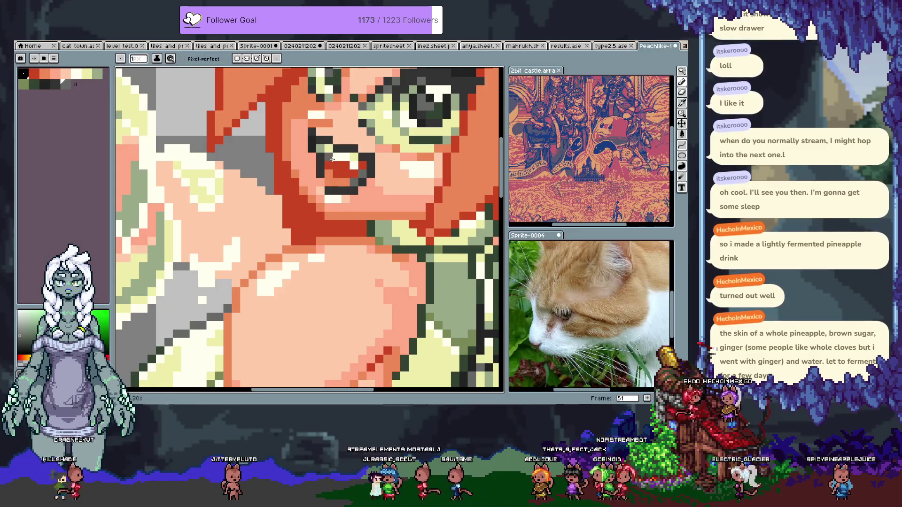
key(i)
alt+click(349, 170)
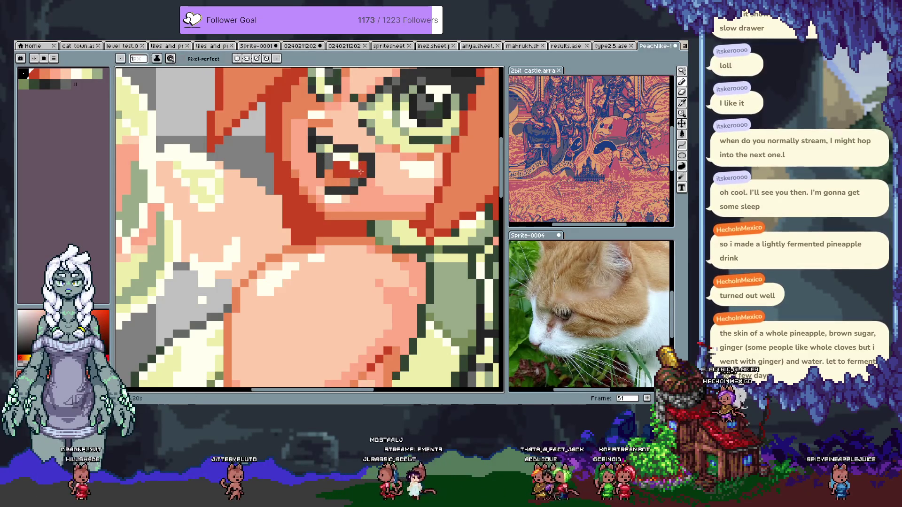
scroll(357, 176, down, 4)
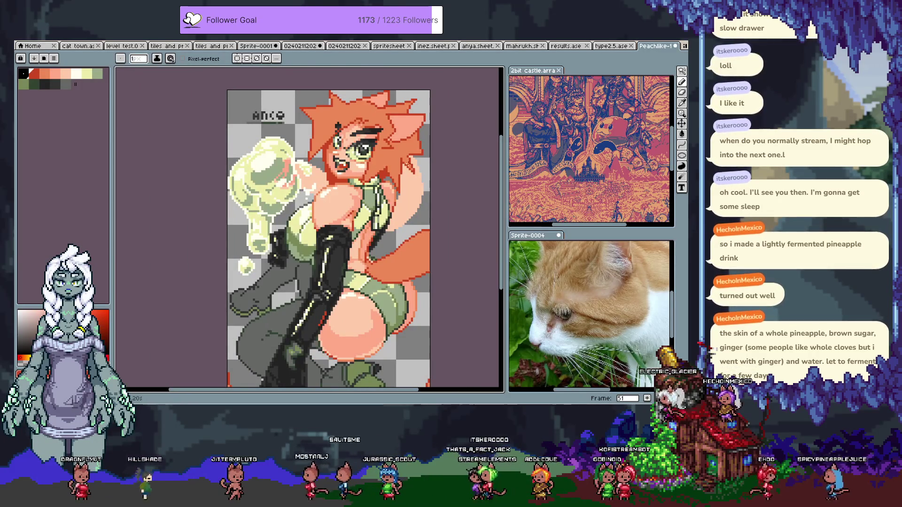
scroll(363, 180, up, 4)
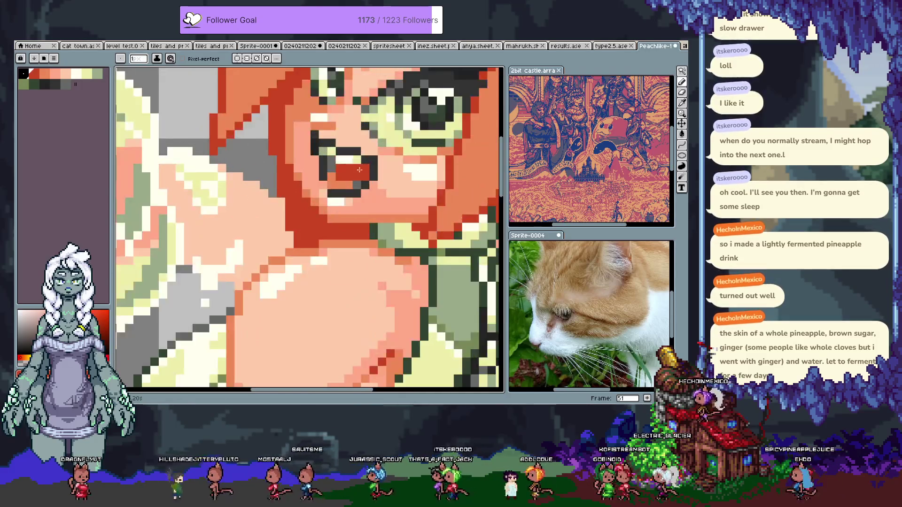
key(alt)
alt+click(357, 184)
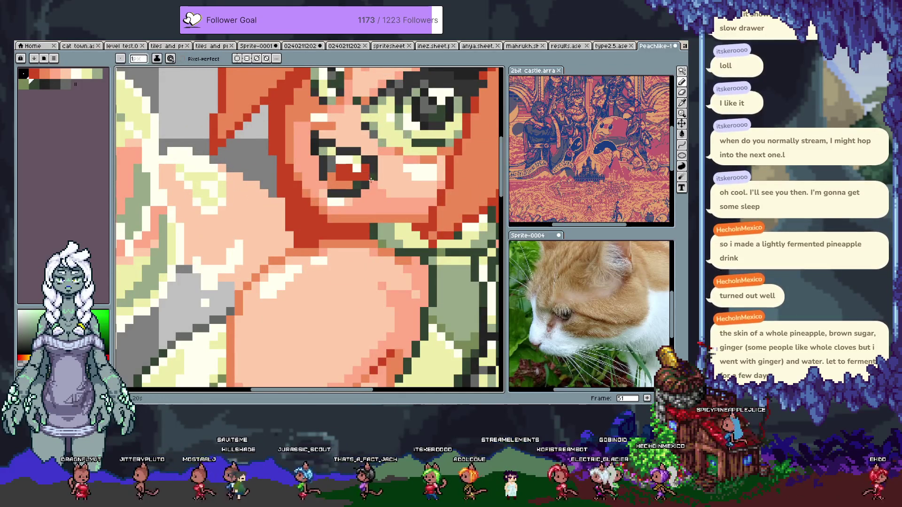
scroll(337, 191, down, 4)
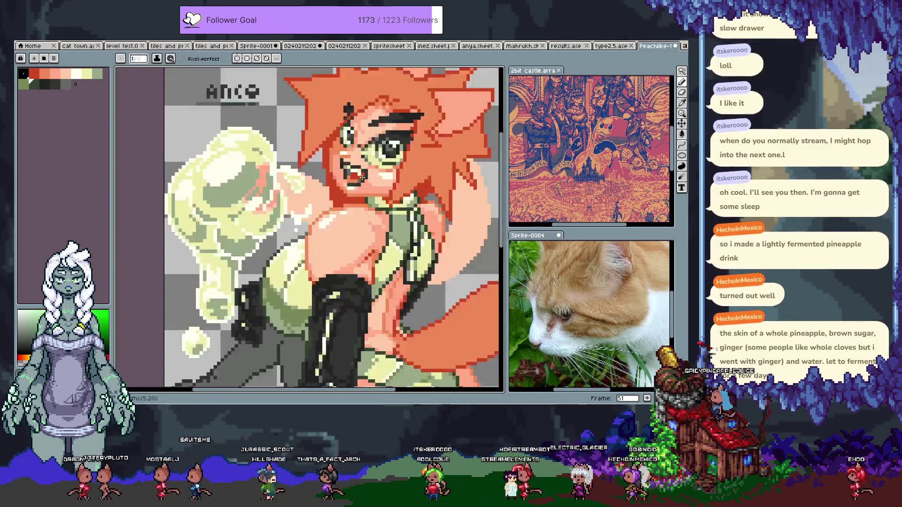
scroll(337, 191, up, 4)
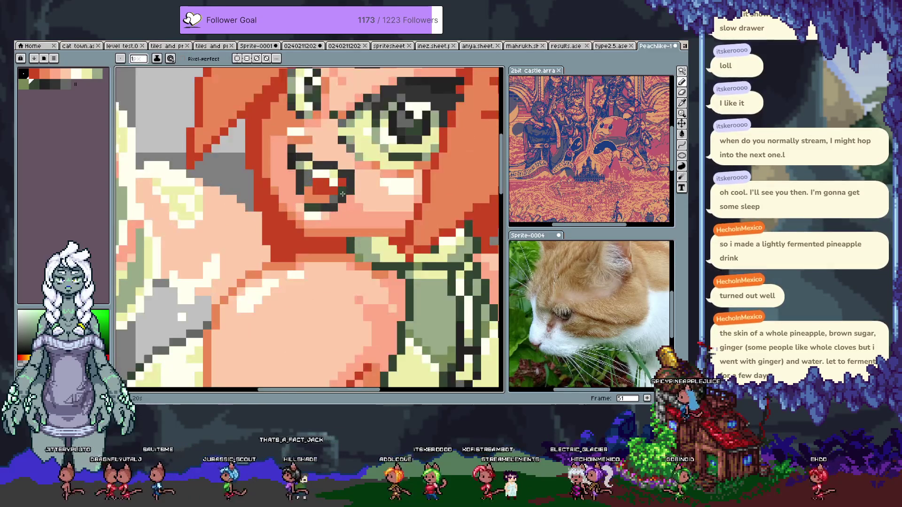
Step: Sample the grey beneath the mouth area
key(alt)
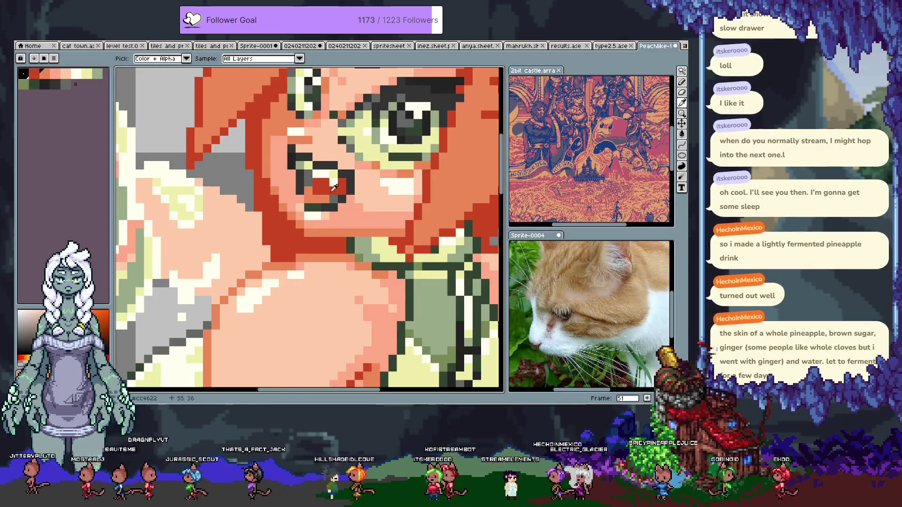
key(x)
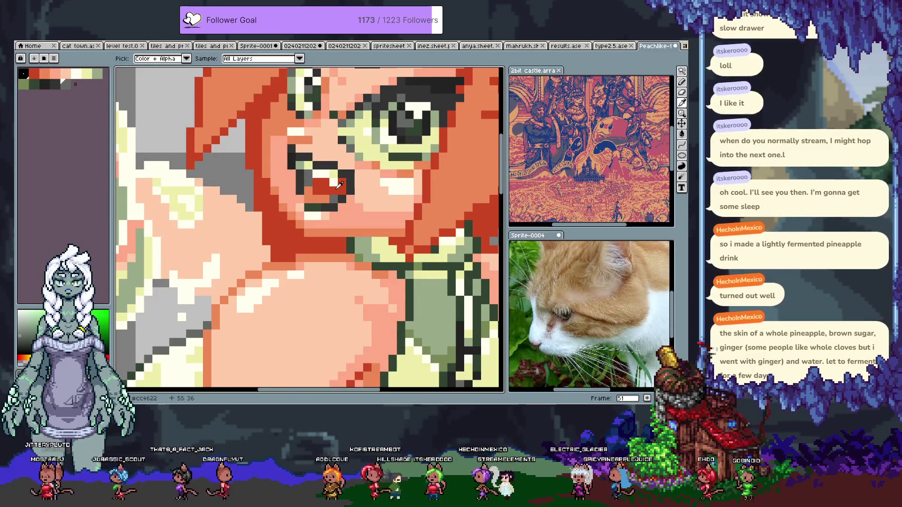
alt+click(336, 188)
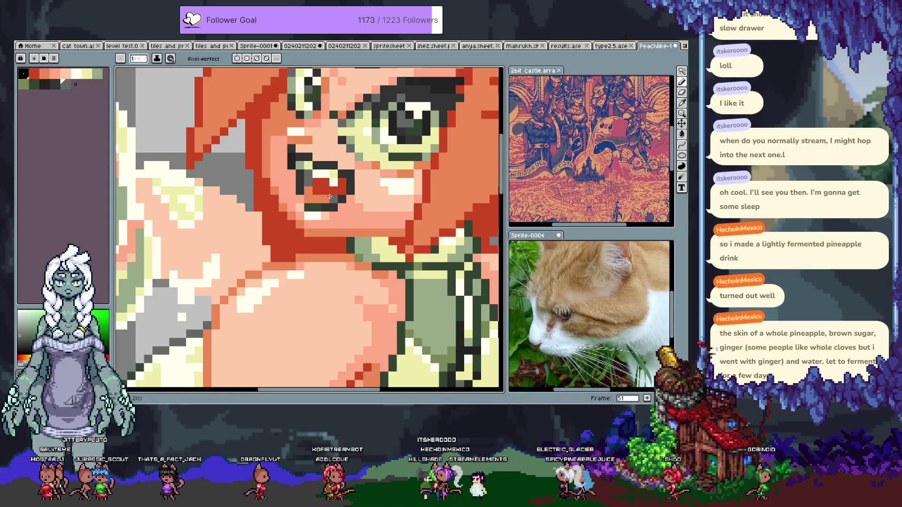
scroll(301, 193, down, 2)
scroll(288, 186, down, 1)
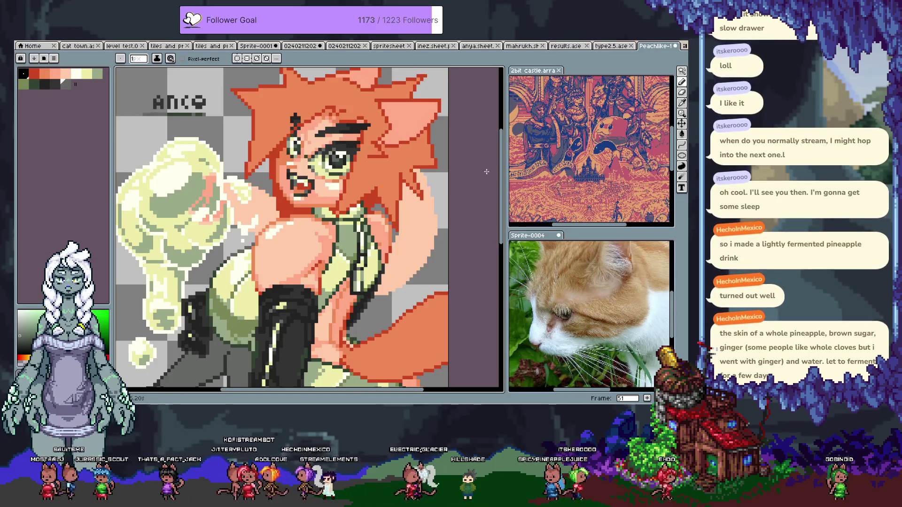
Step: Centre the whole sprite in view using the canvas context menu
right_click(329, 191)
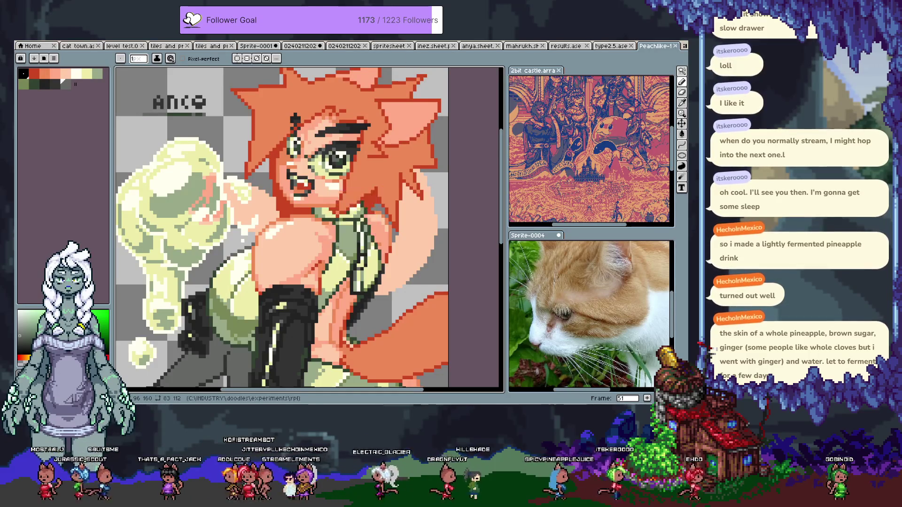
click(348, 228)
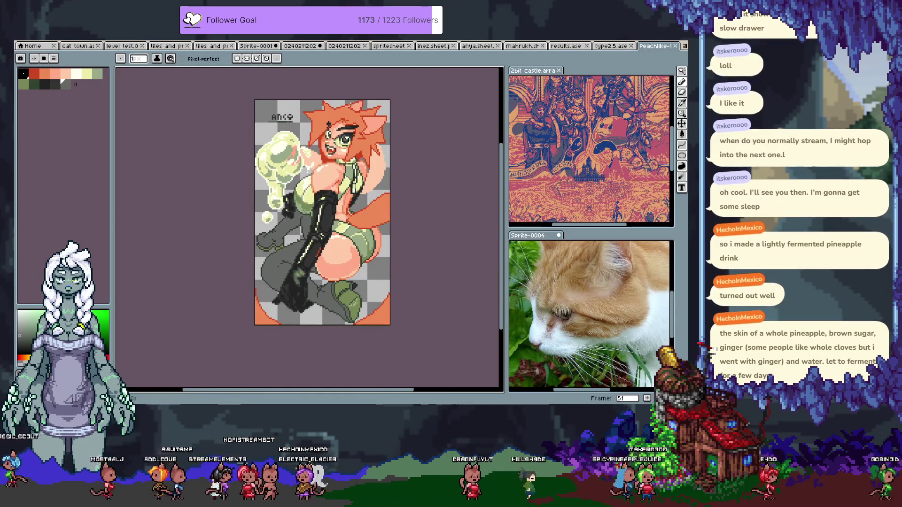
scroll(335, 133, up, 3)
key(alt)
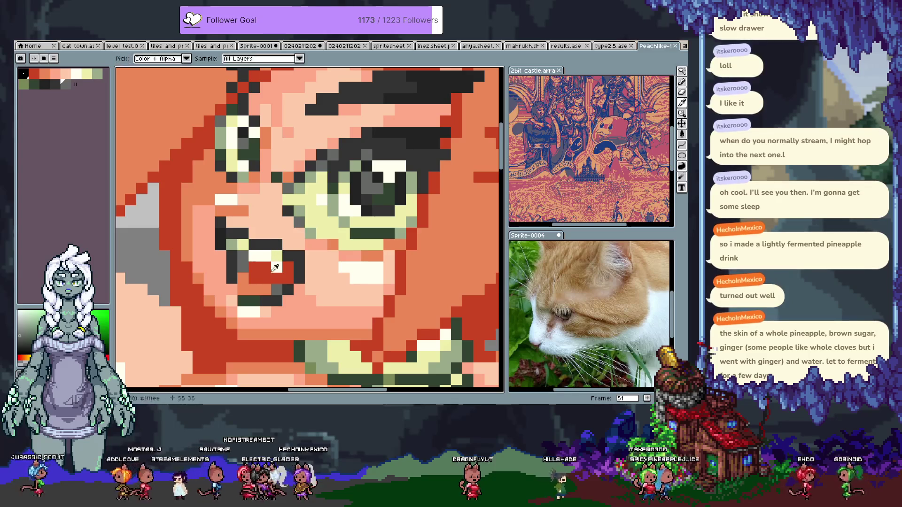
scroll(284, 265, down, 7)
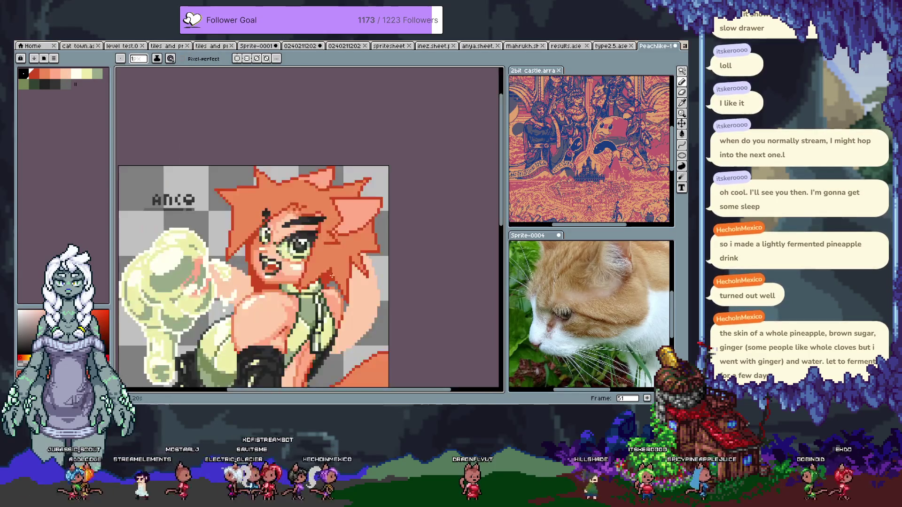
key(v)
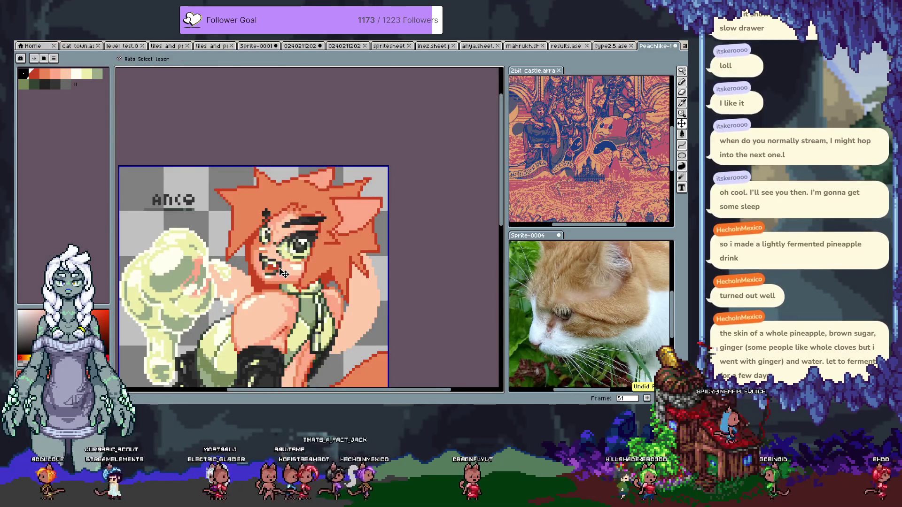
scroll(282, 272, up, 5)
Step: Try a red pixel and light cream near the mouth, then undo the stray edit
click(245, 241)
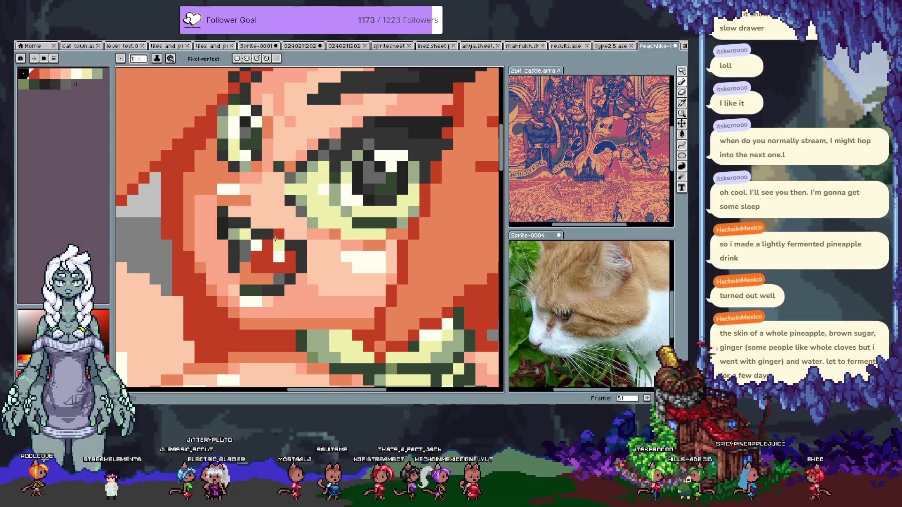
alt+click(256, 245)
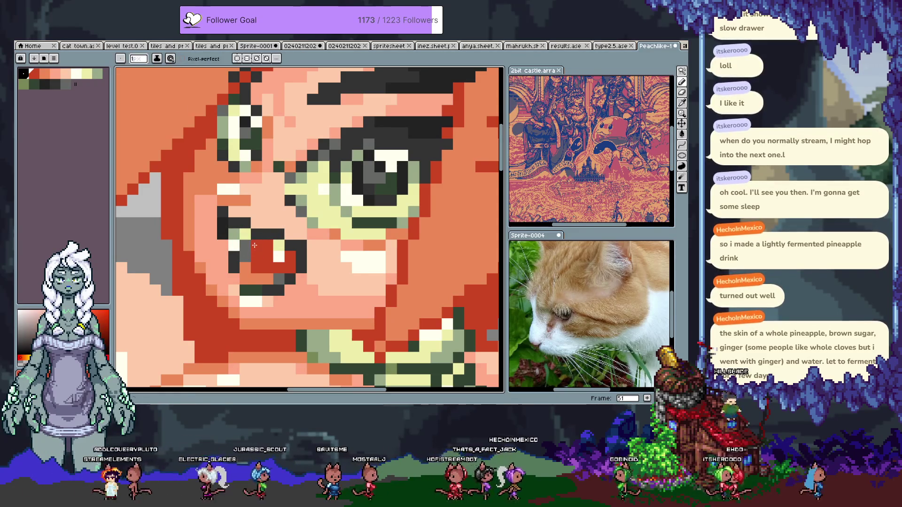
scroll(243, 250, down, 5)
scroll(295, 249, up, 4)
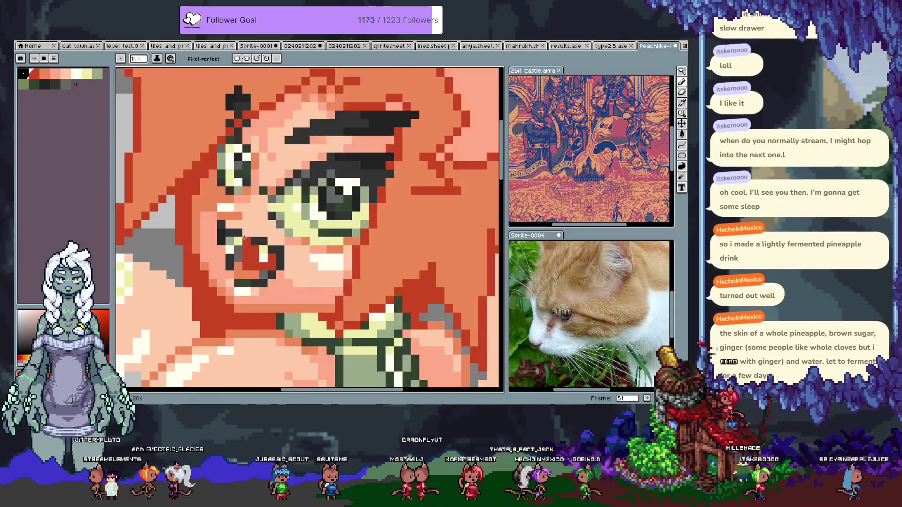
scroll(295, 250, down, 3)
scroll(295, 250, up, 2)
scroll(369, 219, down, 1)
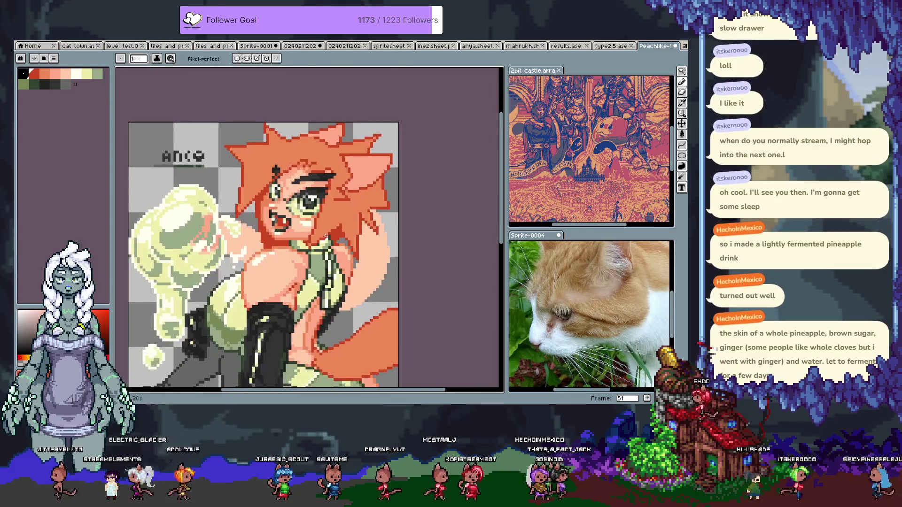
key(ctrl+z)
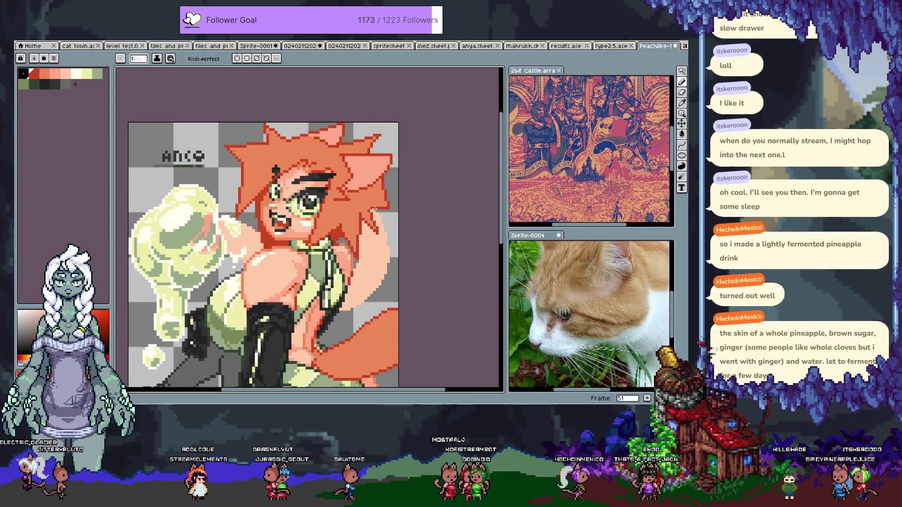
Step: Eyedrop the mouth red from the canvas
scroll(280, 218, up, 4)
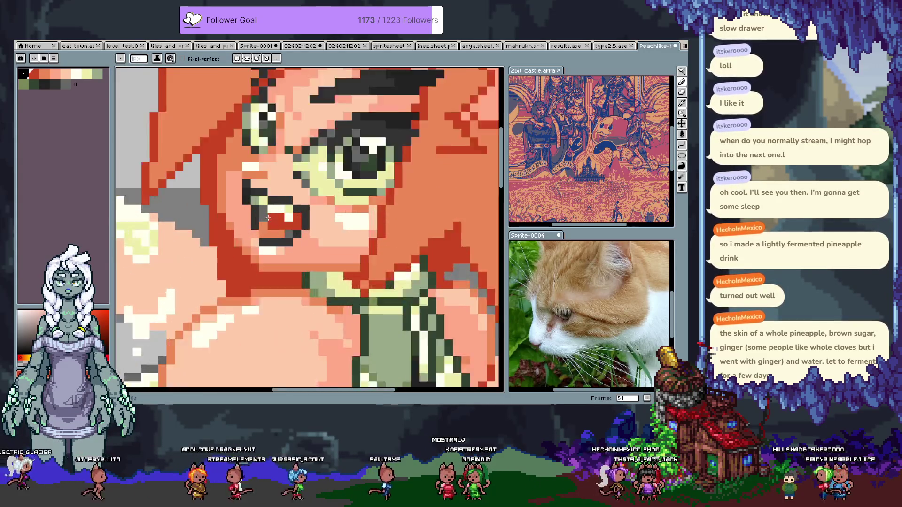
key(alt)
alt+click(277, 215)
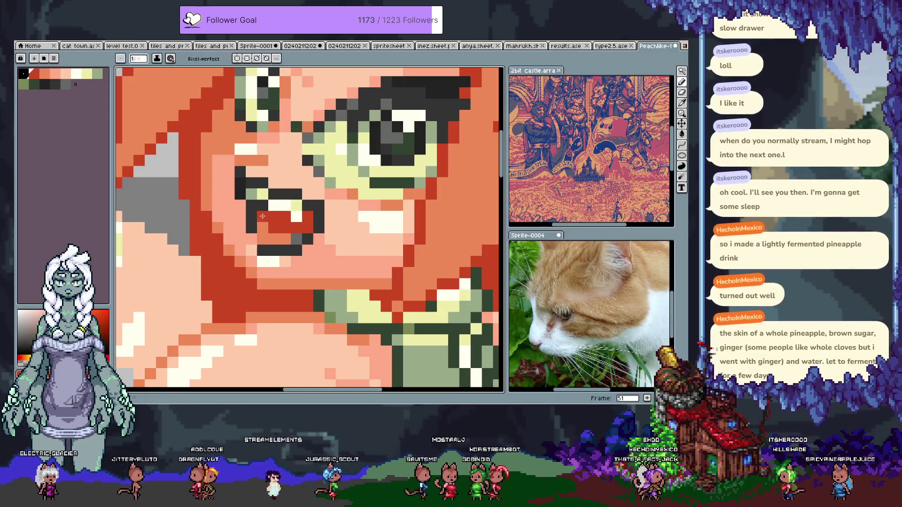
scroll(271, 221, down, 4)
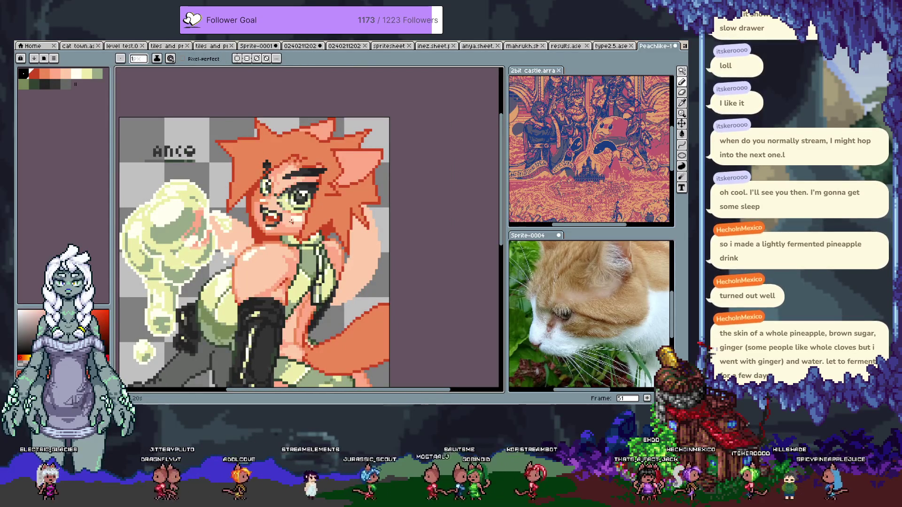
scroll(290, 221, up, 3)
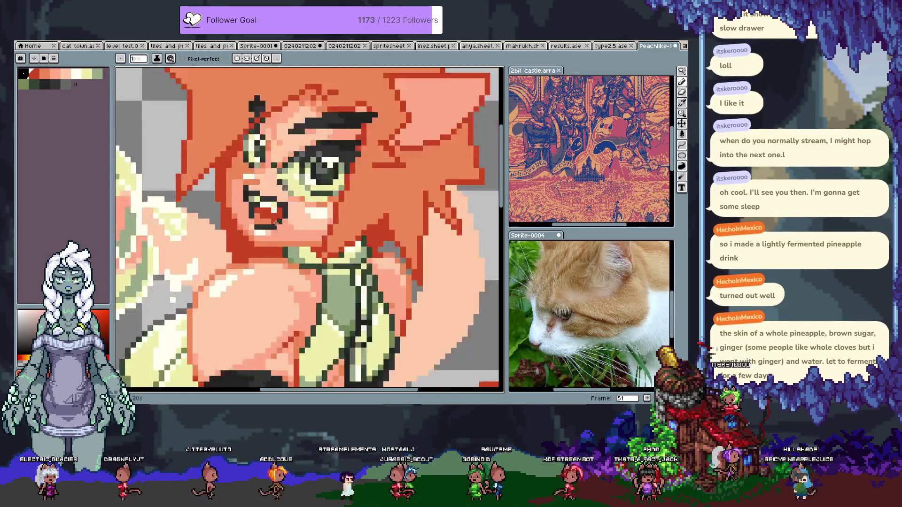
scroll(277, 224, down, 4)
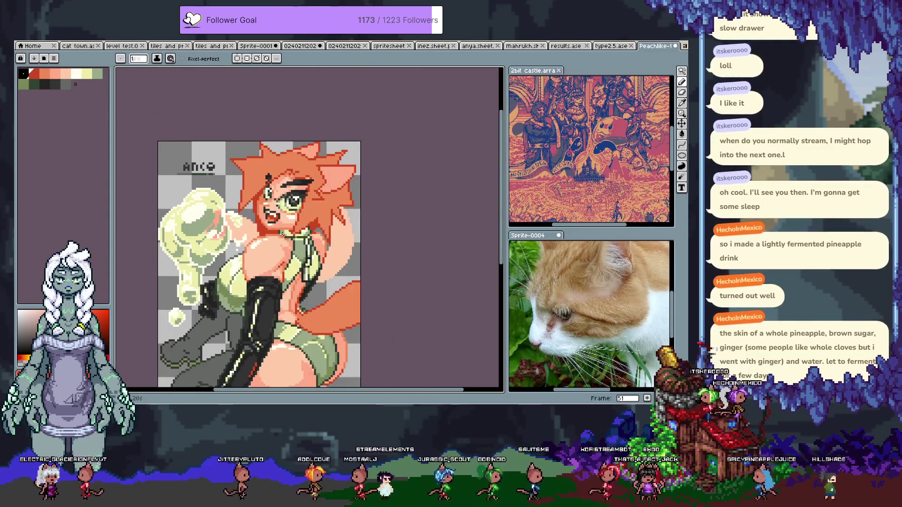
scroll(266, 200, up, 4)
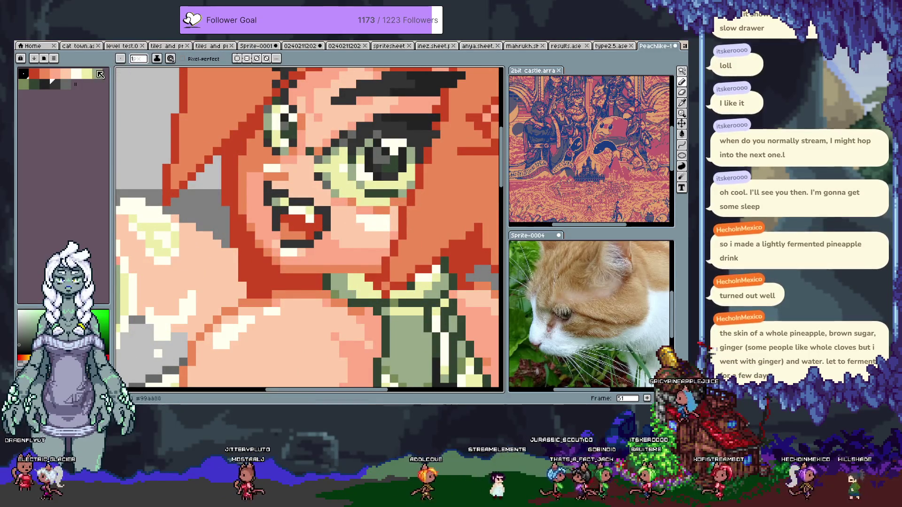
Step: Choose red from the palette and paint red pixels along the mouth
click(34, 73)
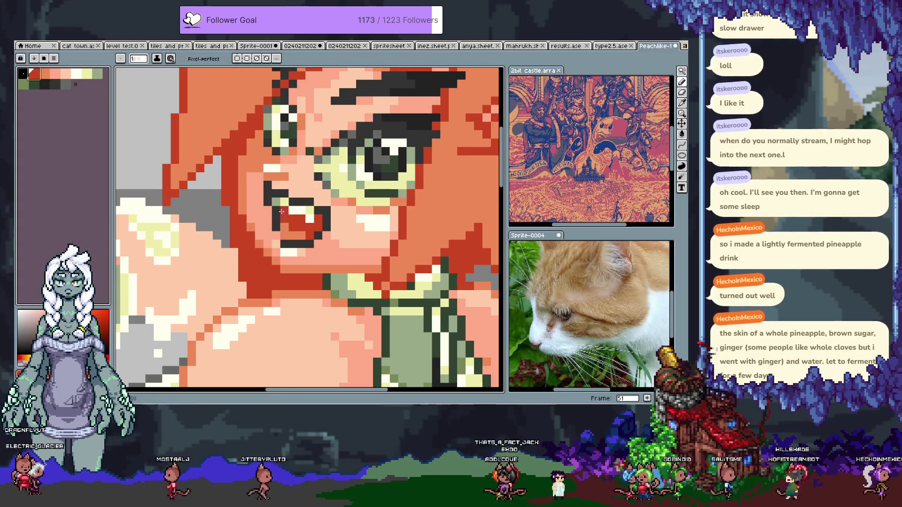
drag(277, 194, 296, 200)
scroll(300, 201, down, 5)
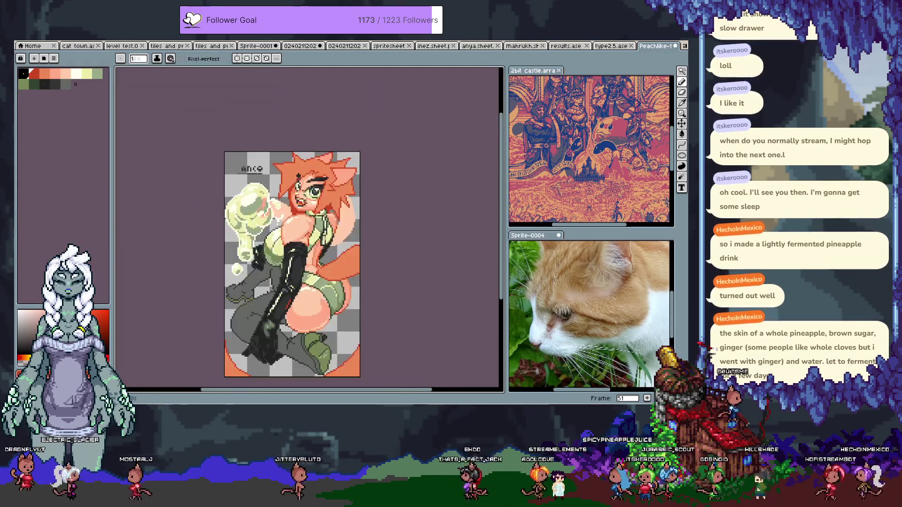
scroll(298, 190, up, 4)
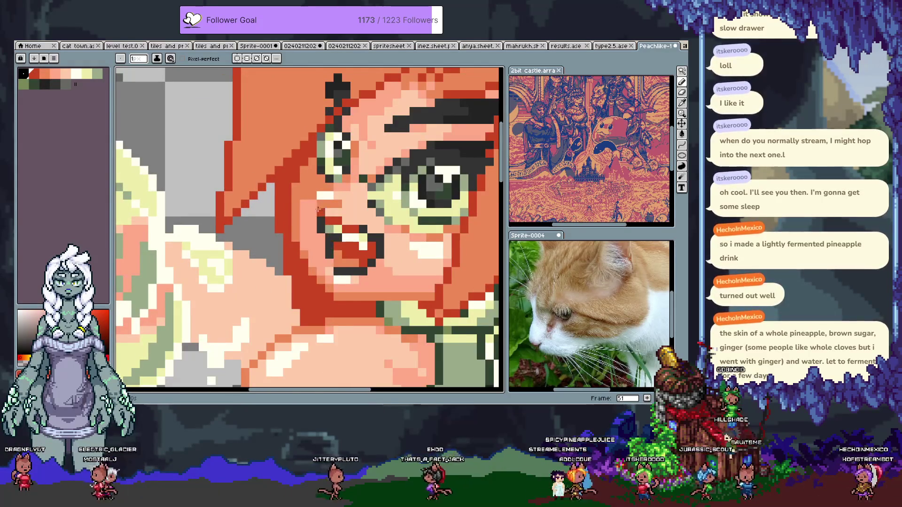
scroll(333, 228, down, 4)
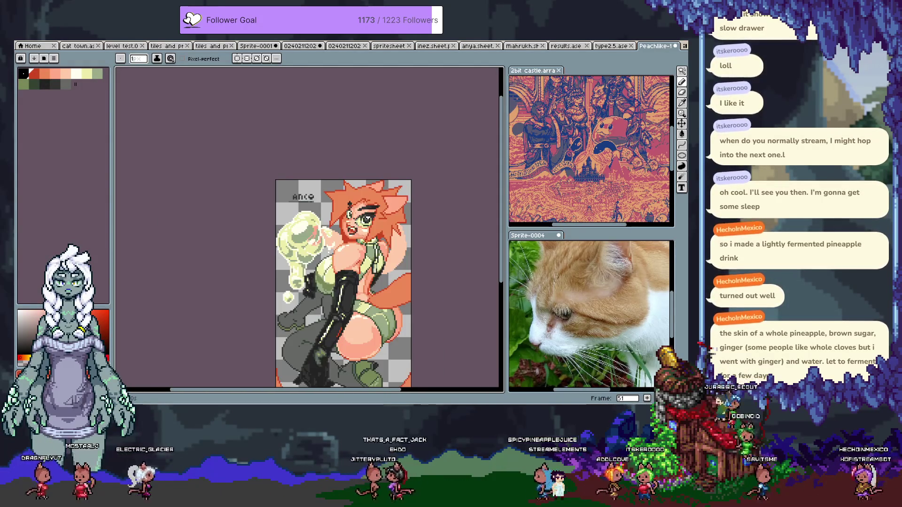
scroll(352, 217, up, 4)
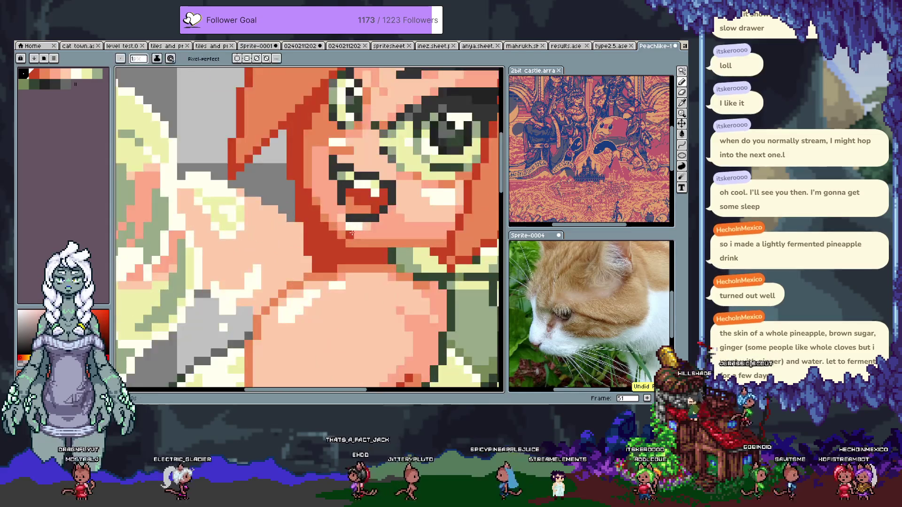
scroll(357, 216, down, 4)
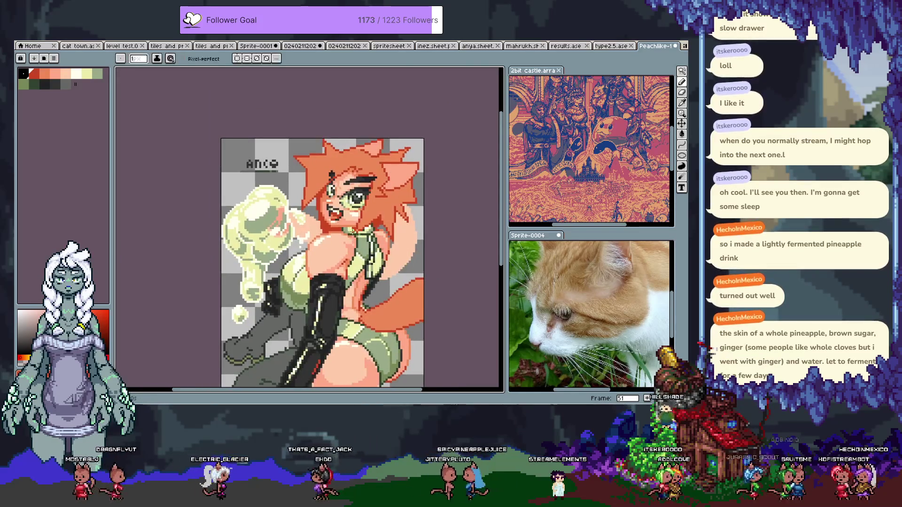
key(ctrl)
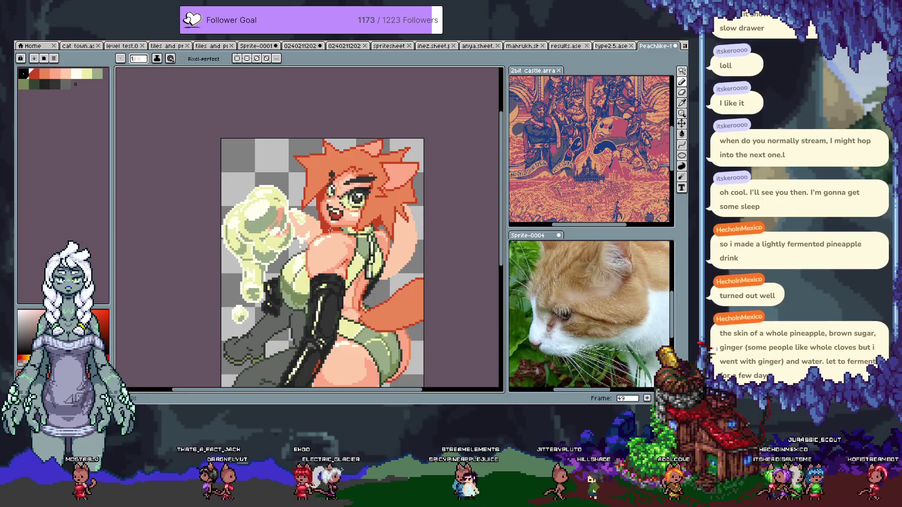
scroll(336, 230, up, 2)
key(m)
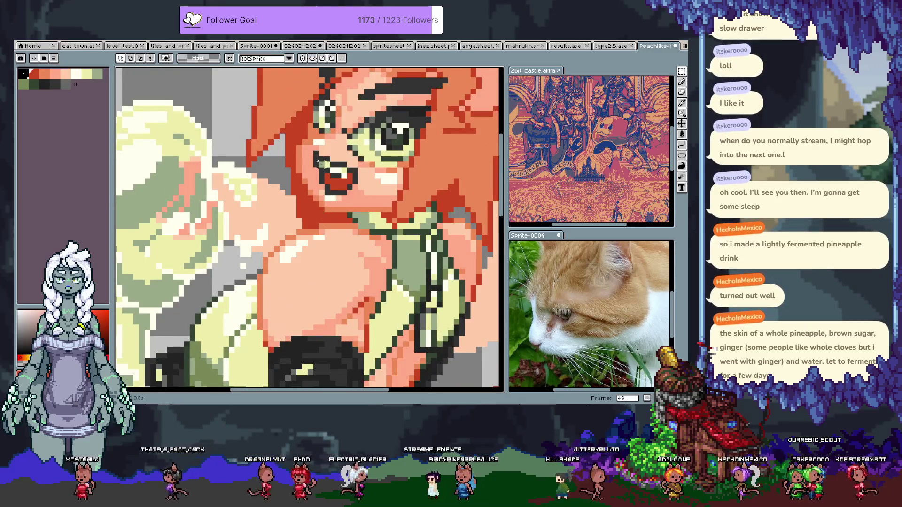
drag(312, 155, 360, 197)
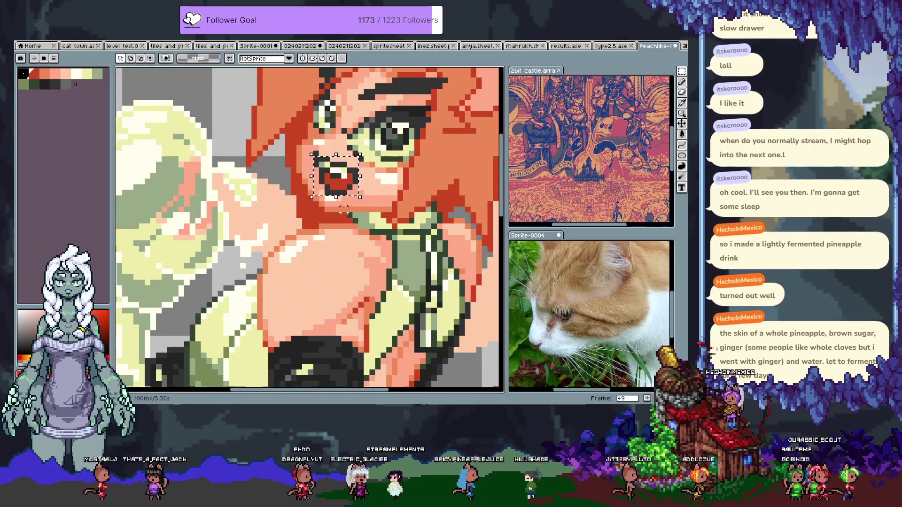
key(ctrl+d)
key(comma)
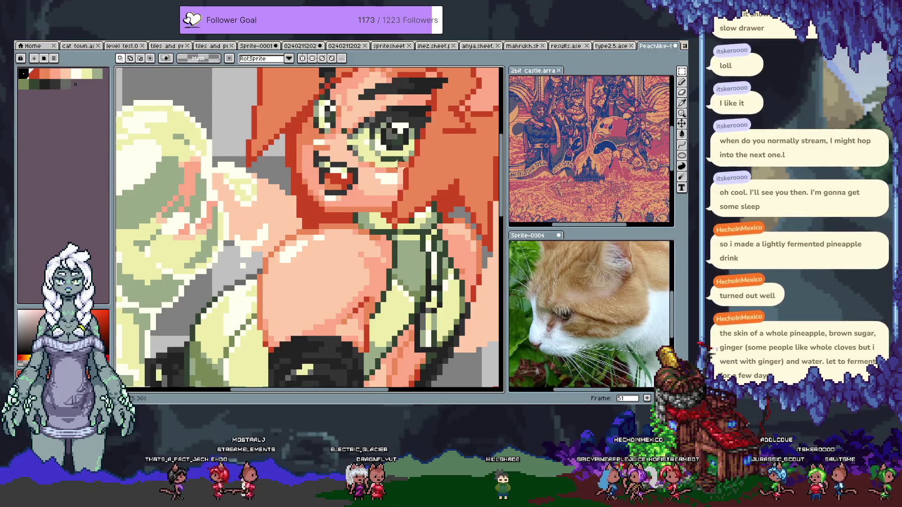
scroll(344, 209, down, 4)
scroll(326, 238, down, 2)
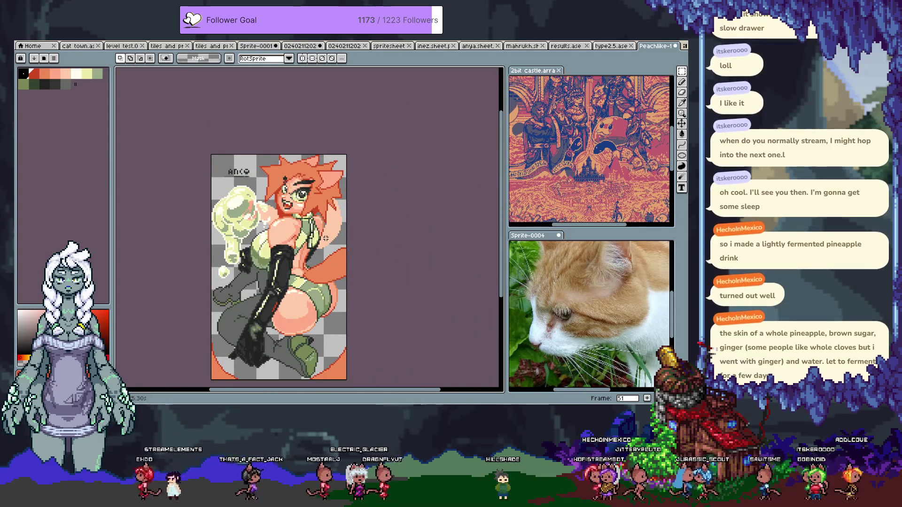
scroll(283, 192, up, 5)
key(i)
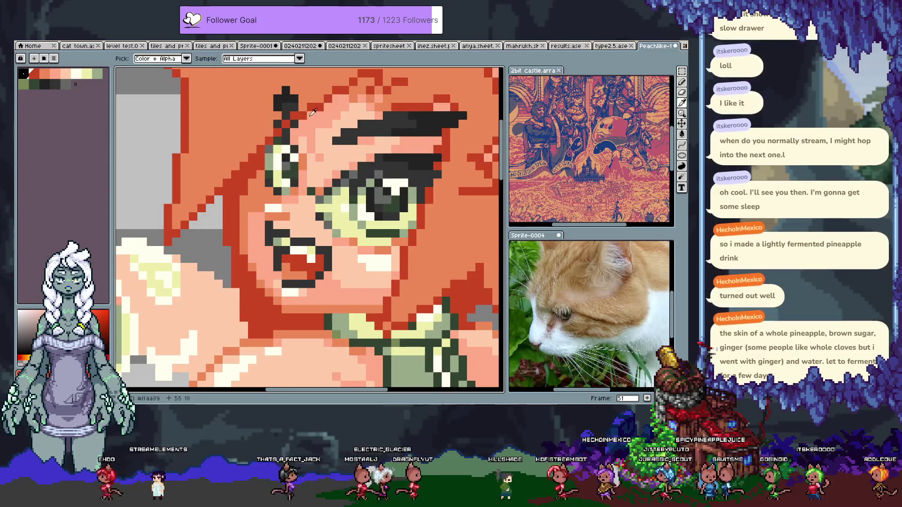
Step: Sample the face's dark grey and the orange skin colour beside the eye
alt+click(283, 117)
scroll(312, 155, down, 3)
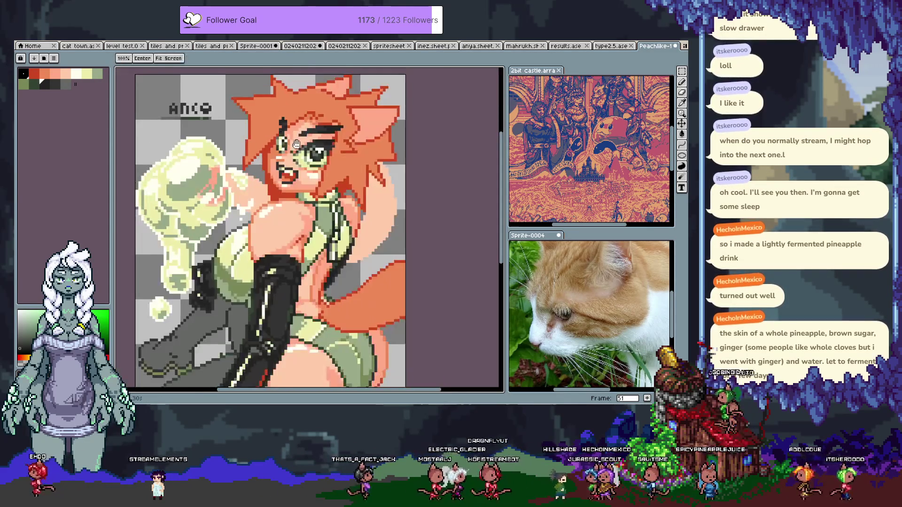
scroll(305, 192, up, 3)
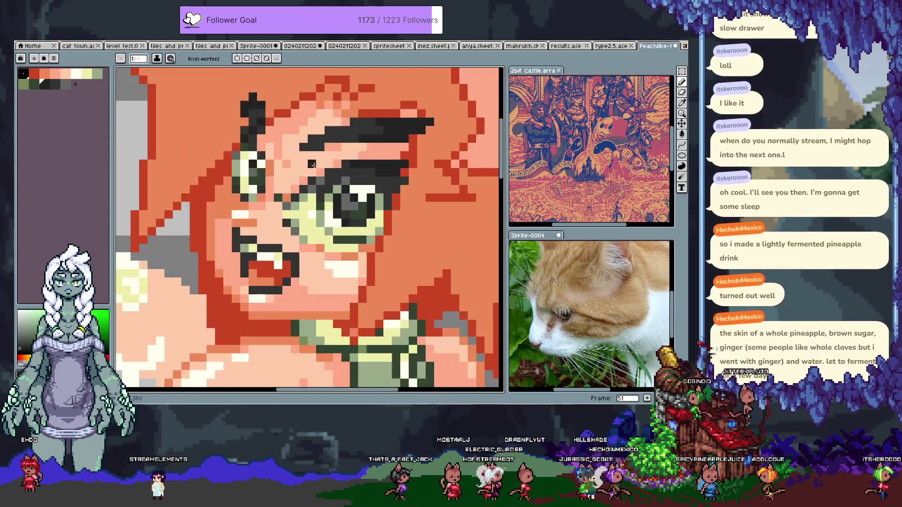
key(alt)
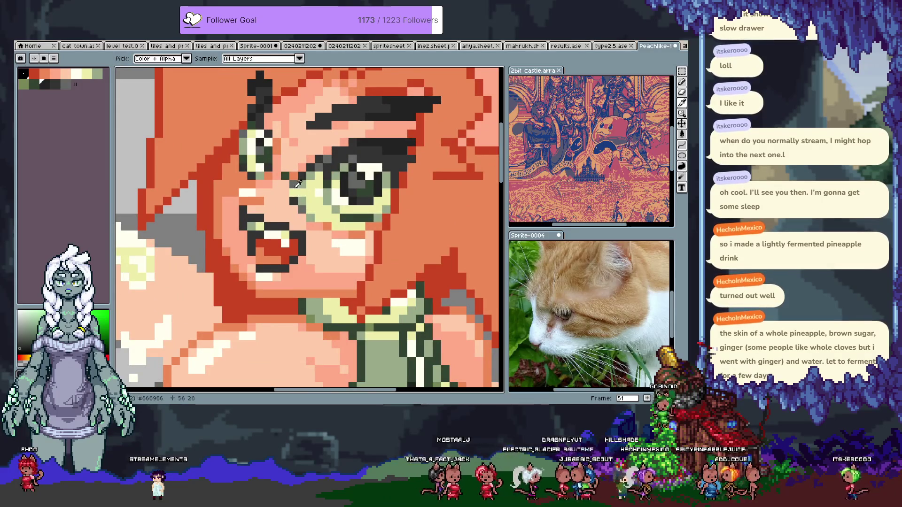
alt+click(297, 183)
scroll(268, 267, down, 3)
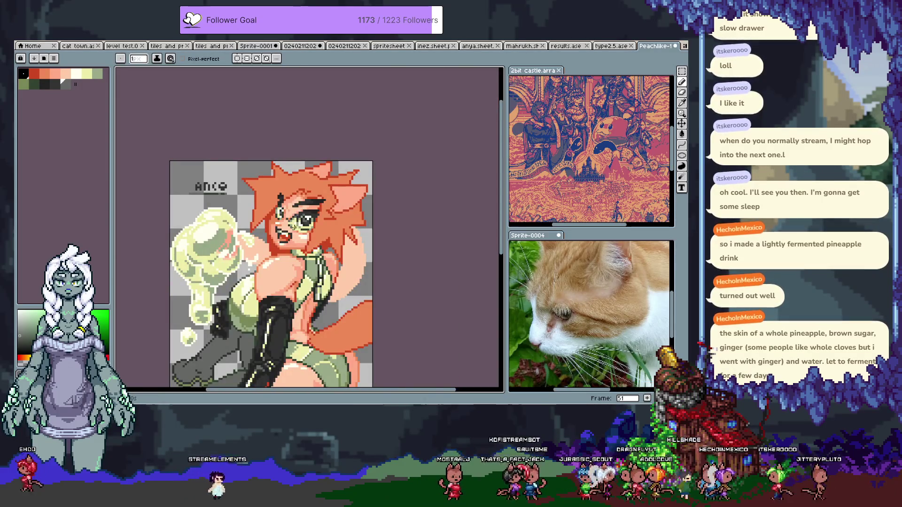
scroll(288, 211, up, 3)
key(alt)
alt+click(287, 207)
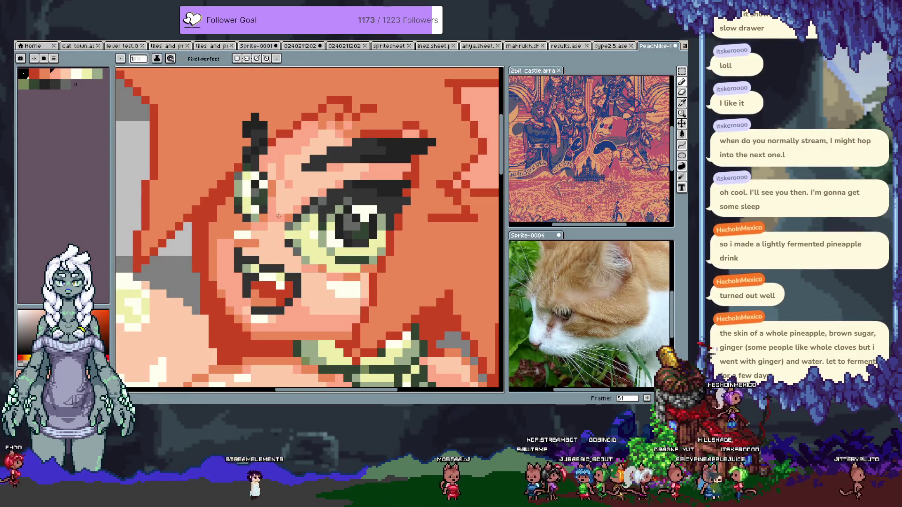
Step: Sample the dark and red colours around the eye to find the right tone
alt+click(313, 201)
alt+click(305, 206)
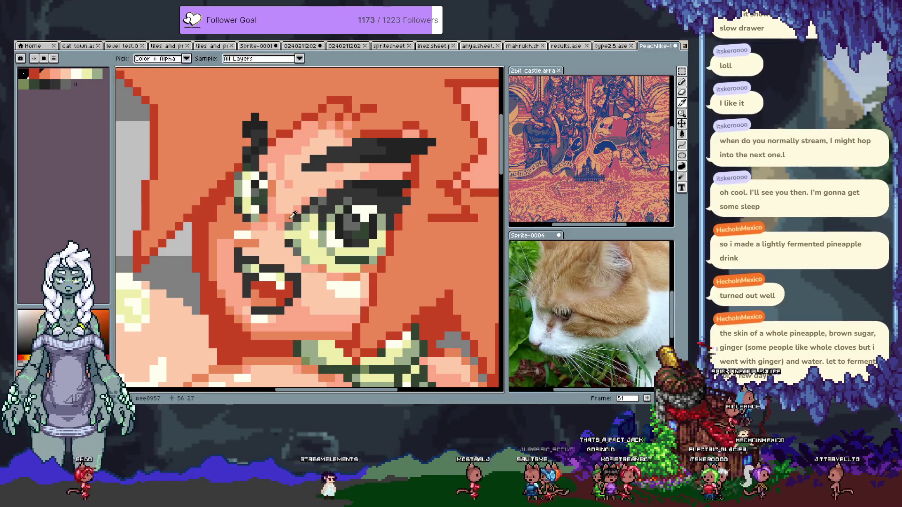
scroll(339, 192, down, 5)
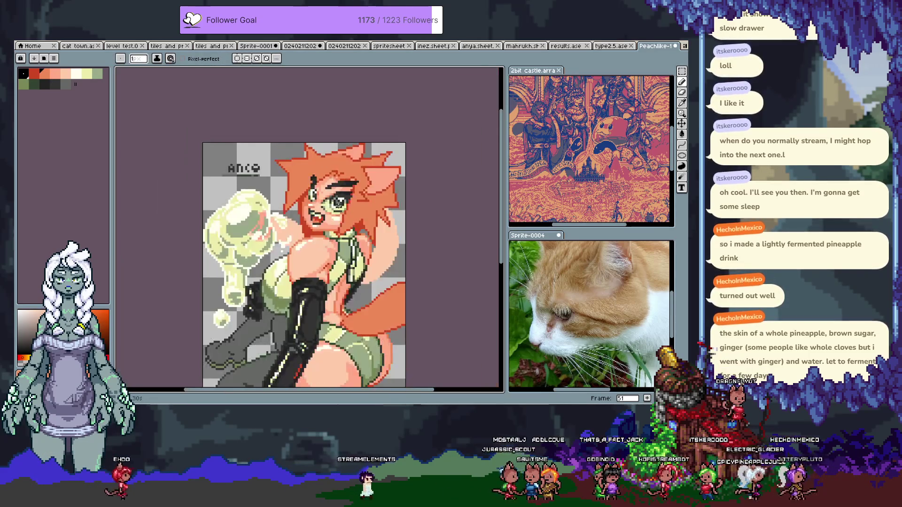
scroll(328, 193, up, 6)
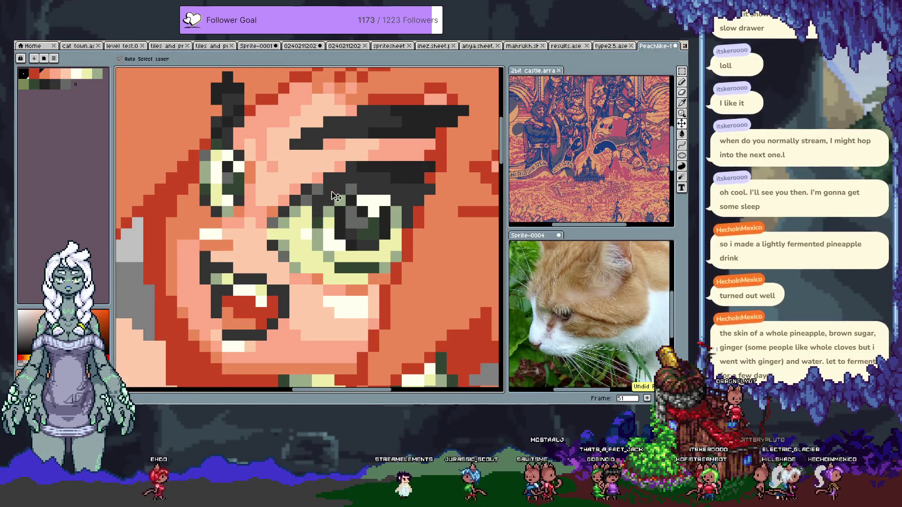
alt+click(335, 185)
alt+click(316, 187)
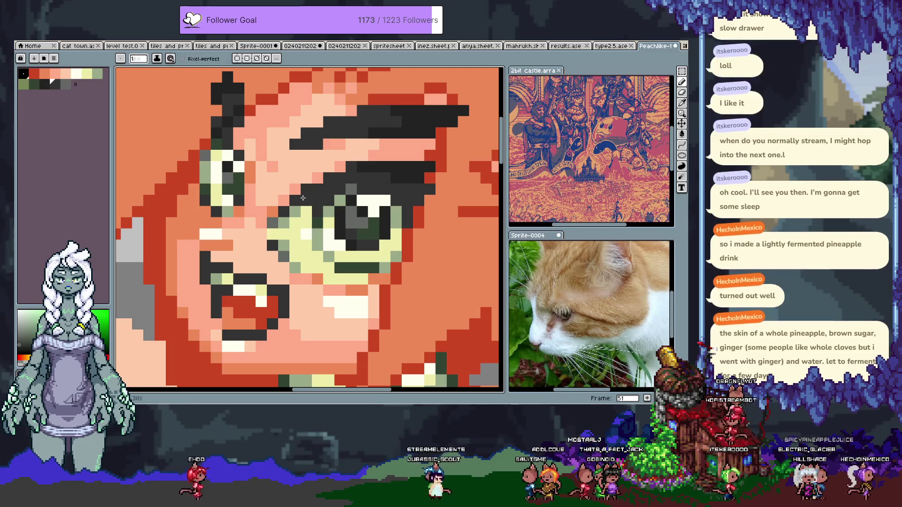
alt+click(301, 190)
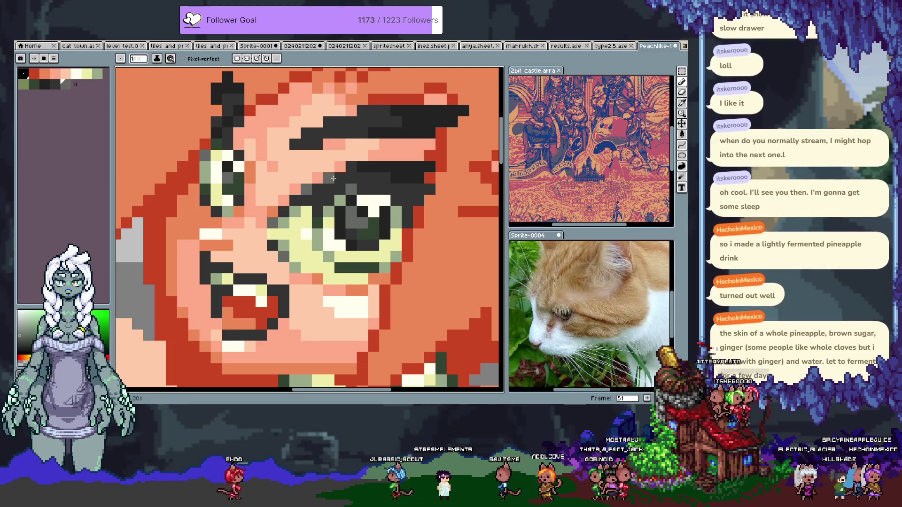
scroll(332, 177, down, 6)
scroll(332, 178, up, 6)
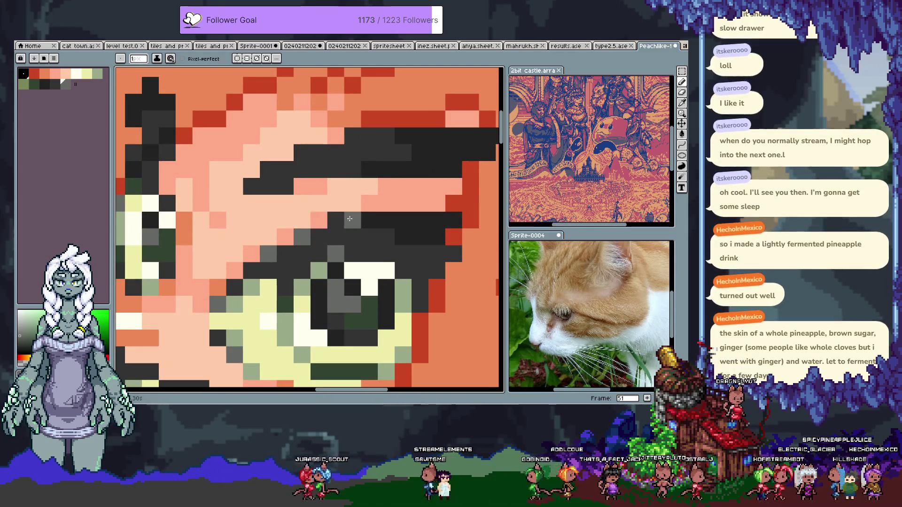
Step: Paint the grey pixels near the eye peach and save the sprite
key(alt)
alt+click(361, 202)
click(348, 216)
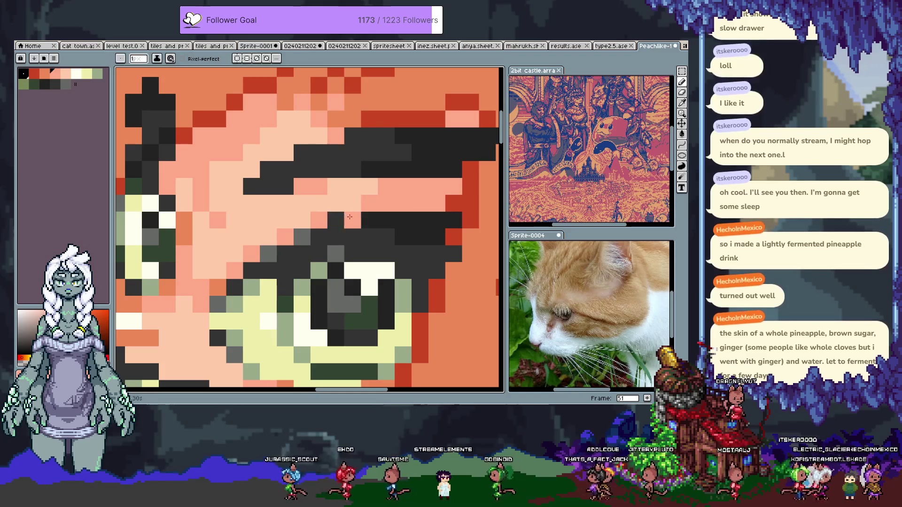
scroll(331, 212, down, 5)
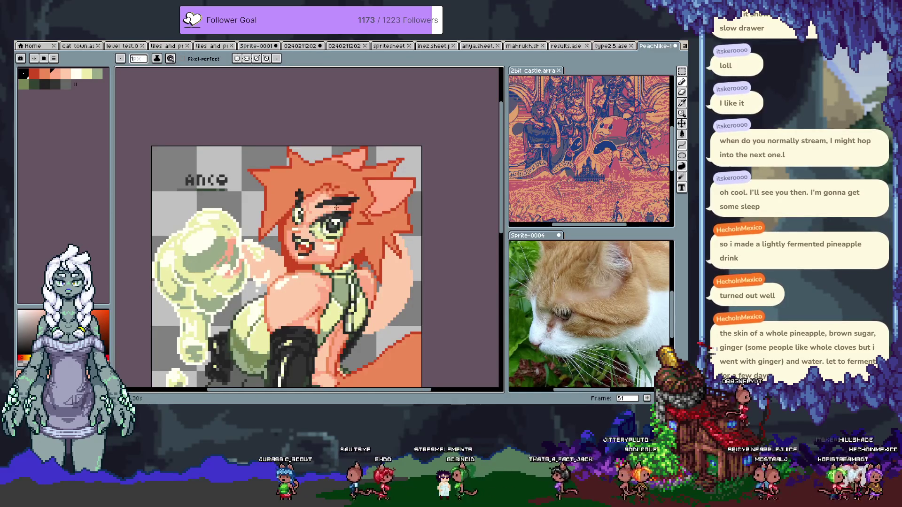
key(ctrl+s)
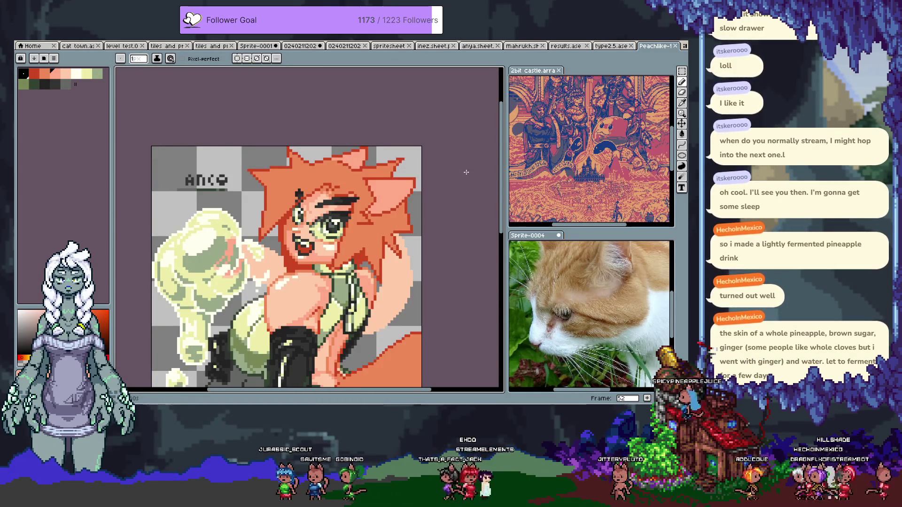
Step: Centre the face in view and compare the previous frame before returning to frame 52
drag(334, 259, 347, 185)
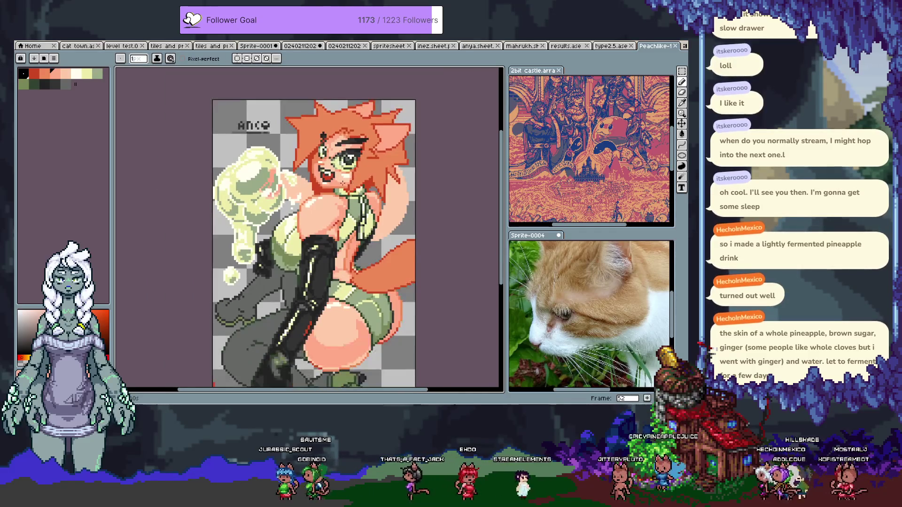
scroll(352, 182, up, 5)
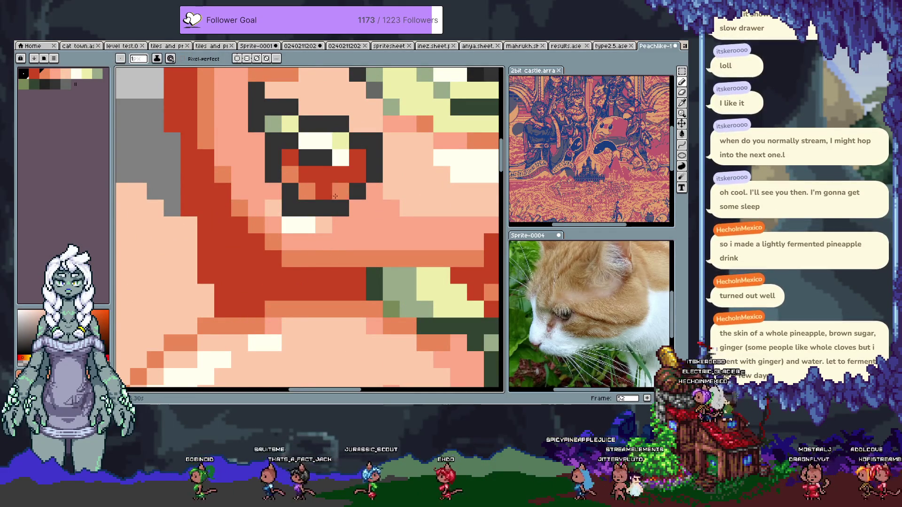
scroll(328, 199, down, 4)
drag(340, 206, 344, 214)
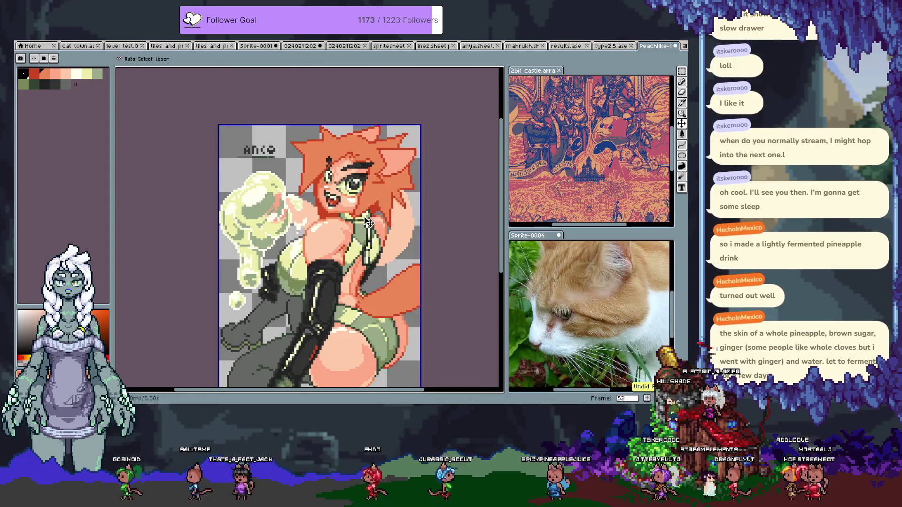
key(b)
key(comma)
key(period)
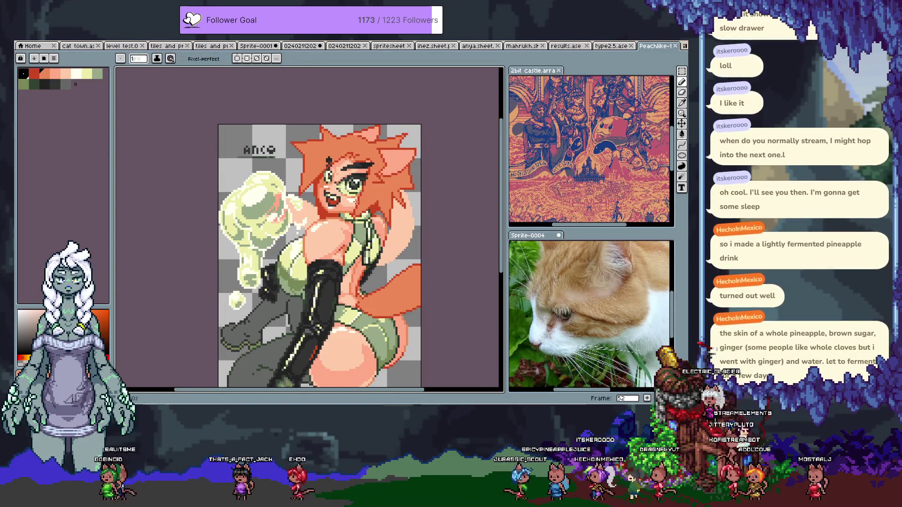
scroll(355, 201, up, 3)
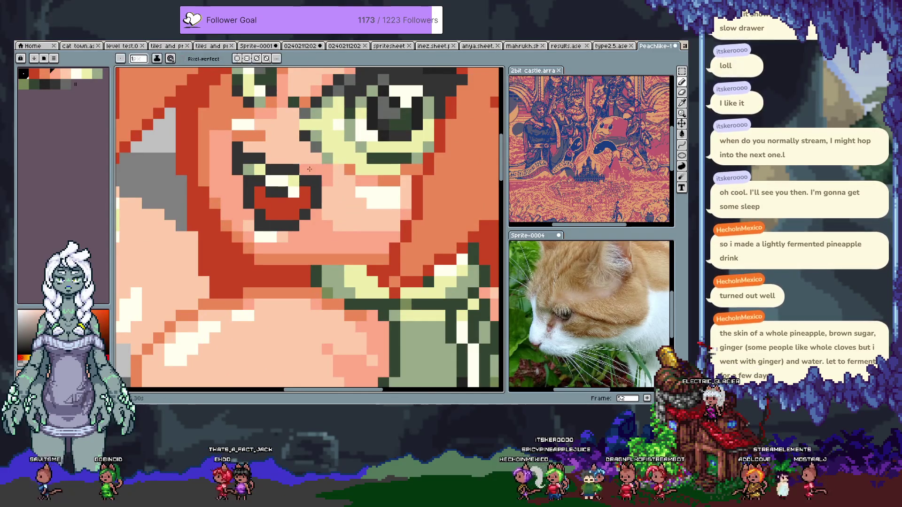
scroll(334, 189, down, 3)
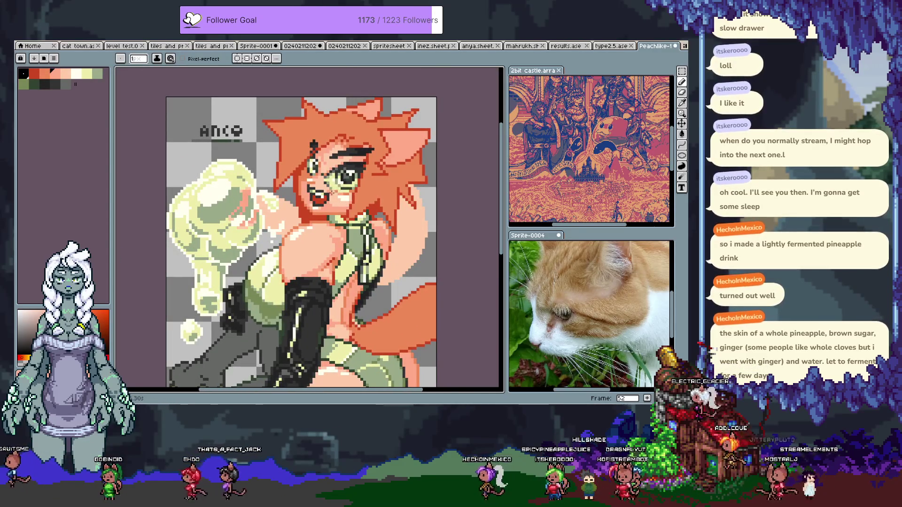
scroll(332, 193, up, 3)
Step: Redraw the mouth's dark outline column one pixel further right
key(v)
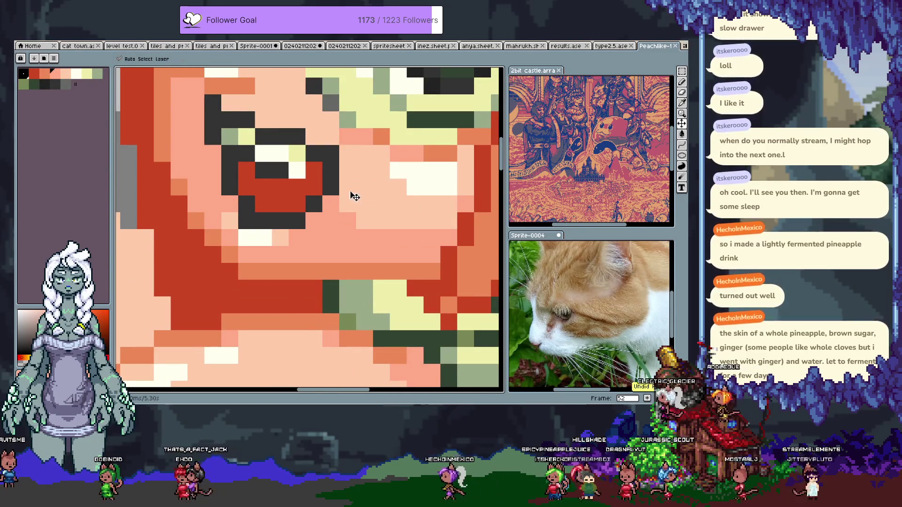
key(b)
mouse_move(348, 154)
mouse_down()
mouse_move(347, 188)
mouse_move(333, 182)
mouse_up()
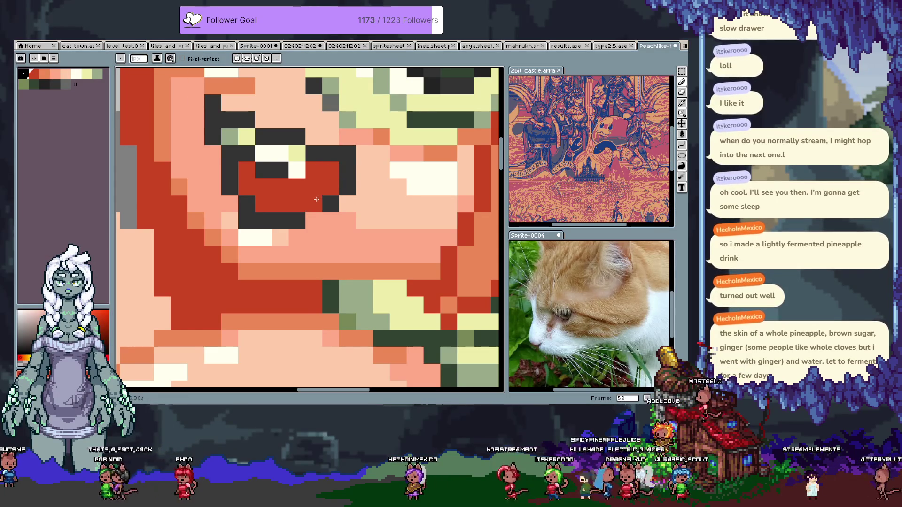
scroll(333, 182, down, 5)
scroll(328, 203, up, 4)
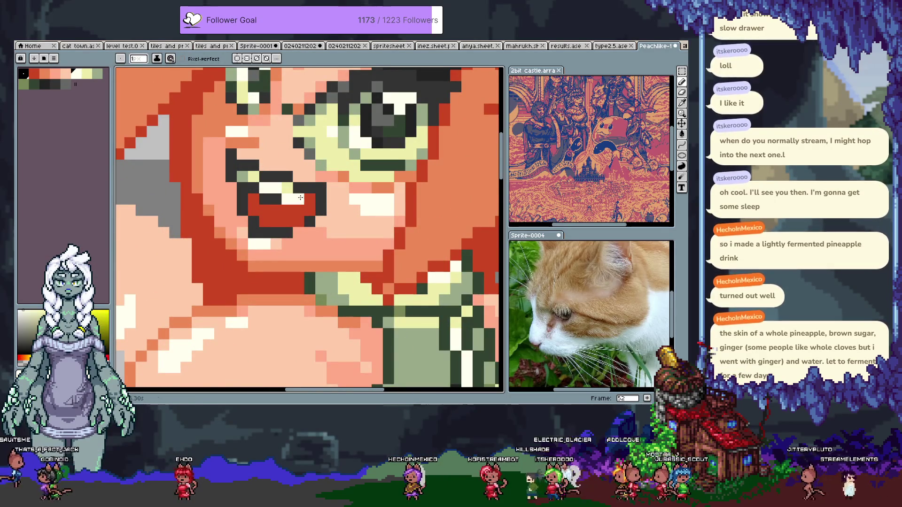
Step: Add a white highlight pixel inside the mouth, comparing it with undo and redo
click(293, 201)
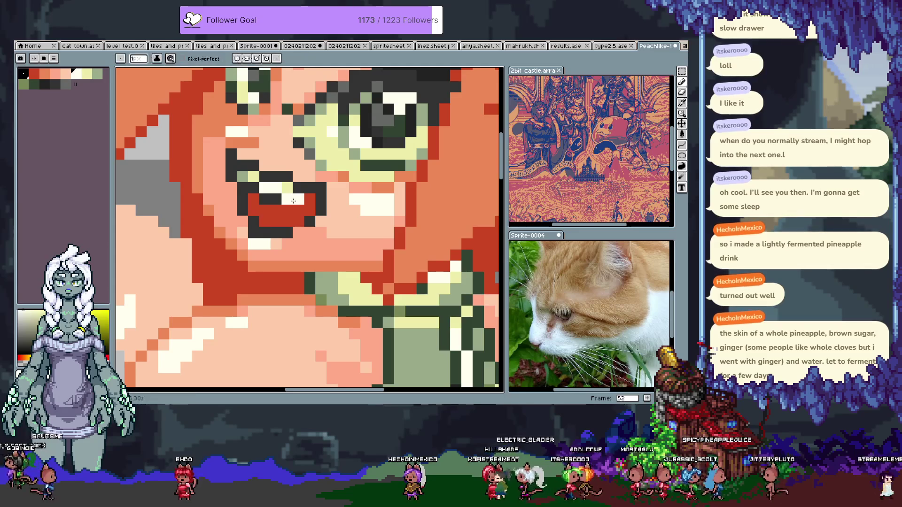
alt+click(287, 231)
scroll(293, 210, down, 4)
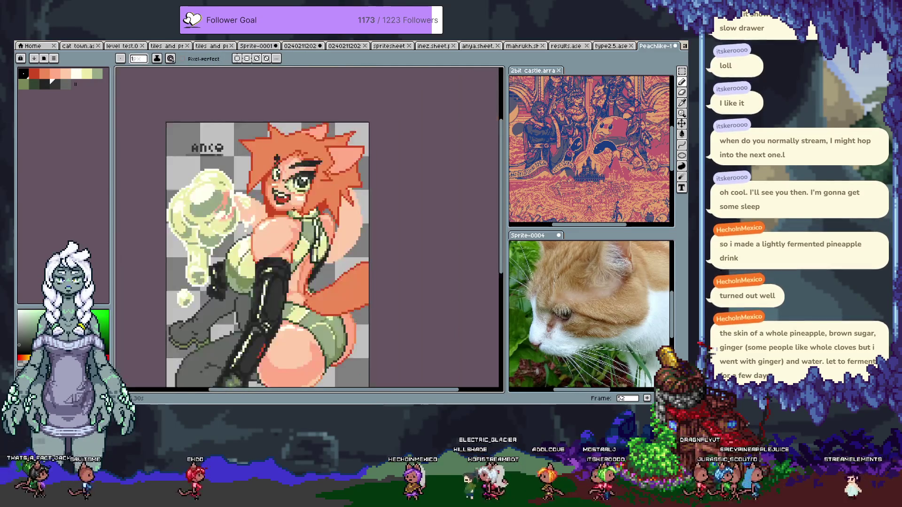
scroll(284, 197, up, 4)
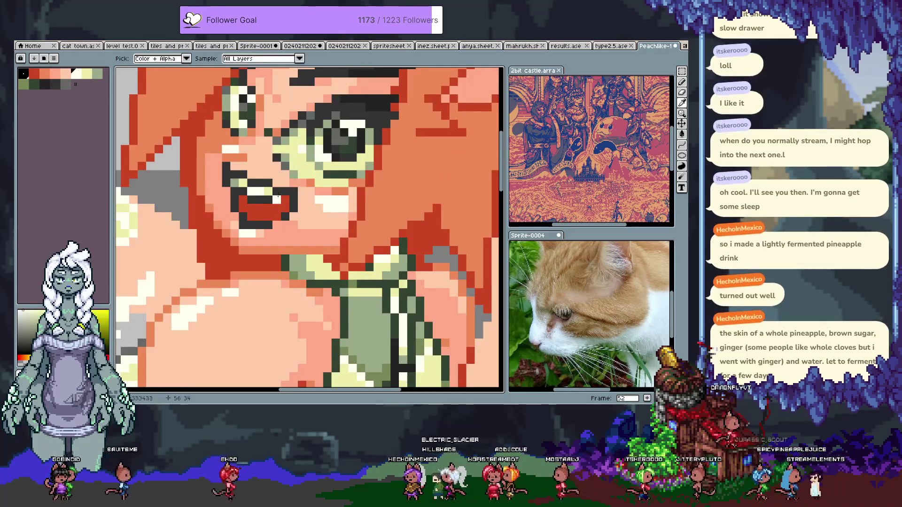
scroll(286, 197, down, 4)
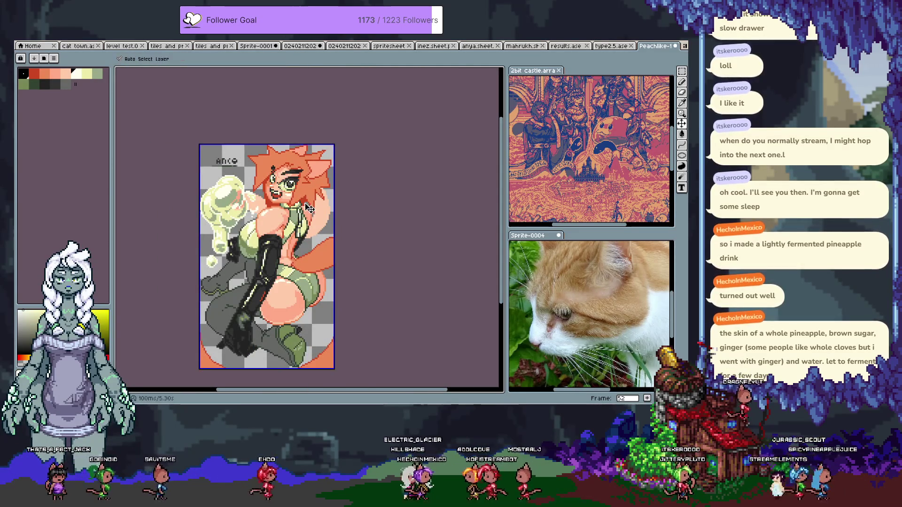
key(ctrl+z)
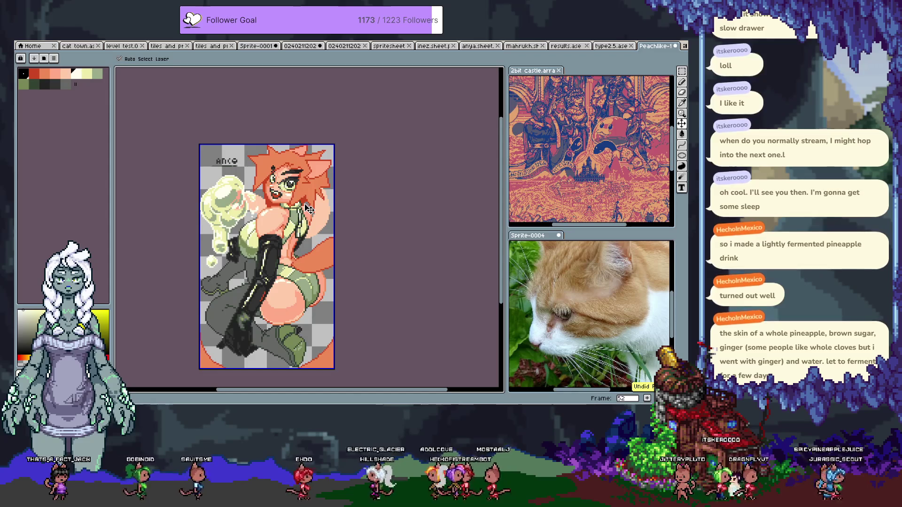
key(ctrl+y)
scroll(324, 199, up, 4)
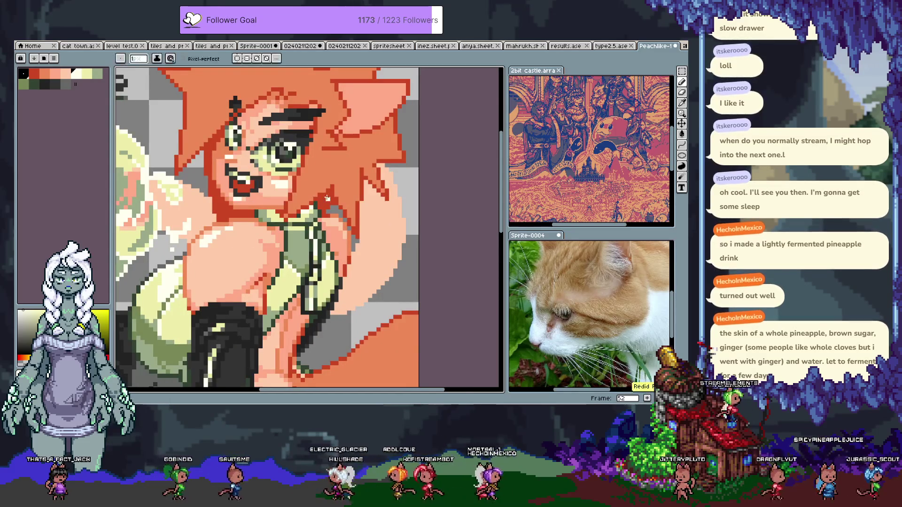
scroll(323, 195, down, 4)
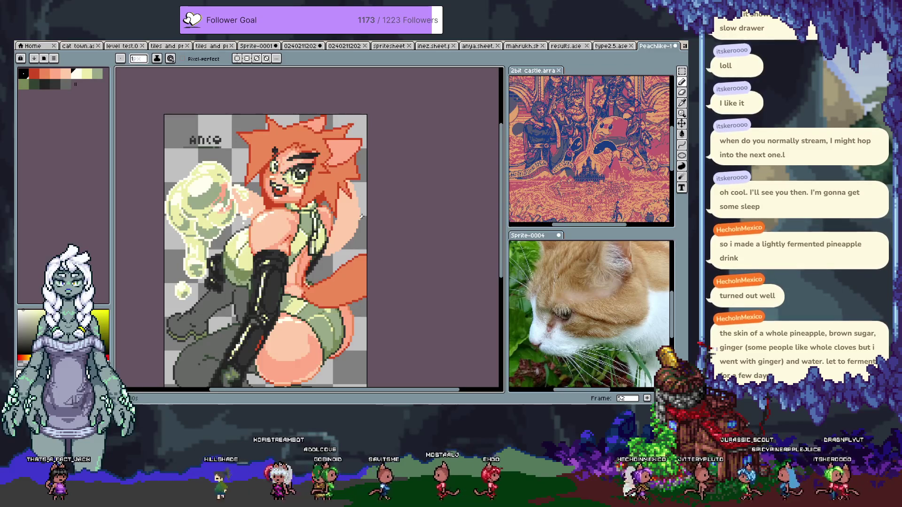
scroll(245, 160, up, 5)
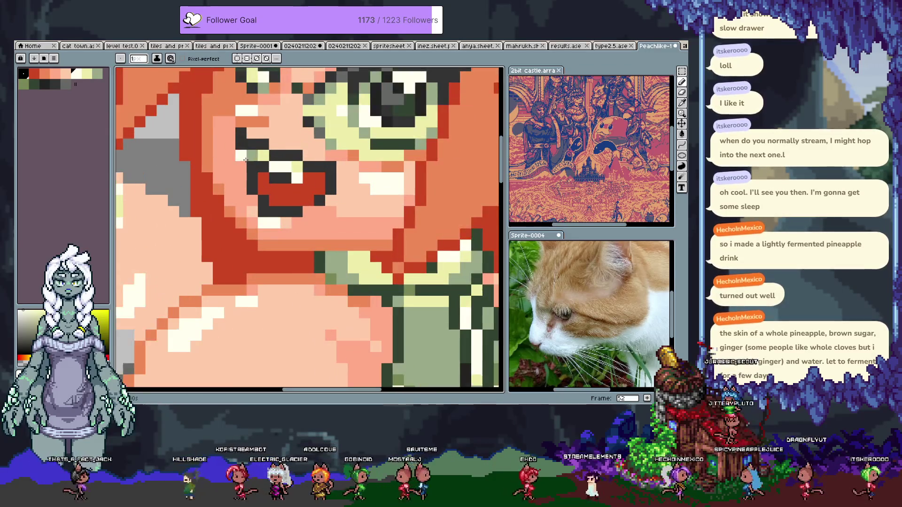
Step: Marquee-select the mouth, nudge it one pixel left, deselect, and fit the sprite in view
key(m)
mouse_move(237, 128)
mouse_down()
mouse_move(291, 201)
mouse_move(245, 206)
mouse_move(301, 150)
mouse_up()
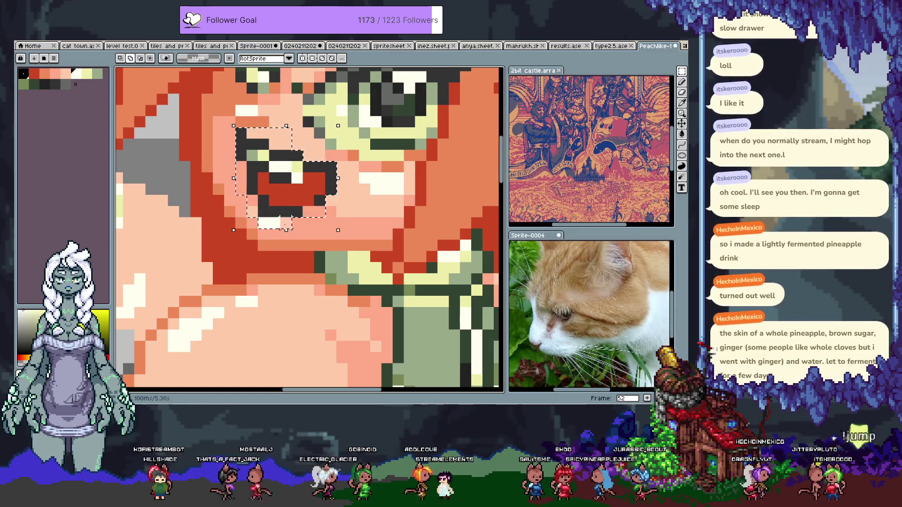
key(Left)
key(ctrl+d)
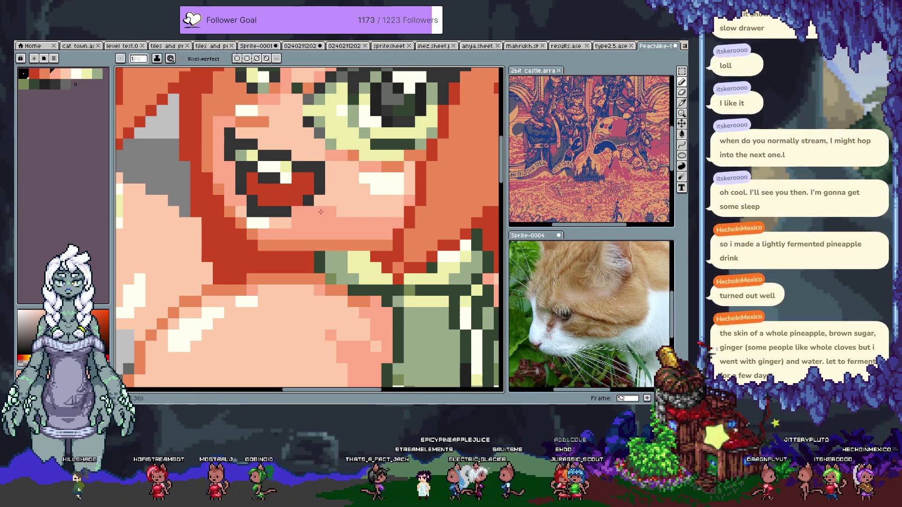
key(ctrl+shift+f)
key(minus)
scroll(329, 199, up, 2)
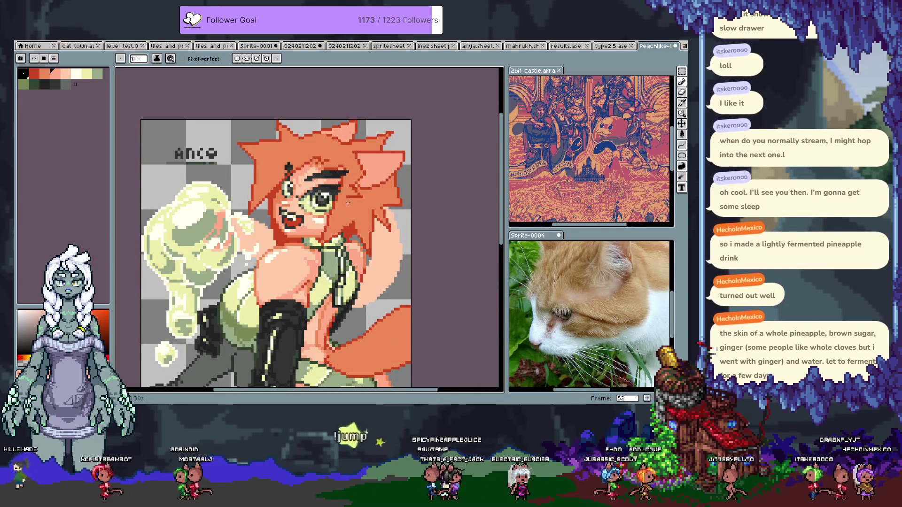
Step: Step through the animation frames to the face close-up with the timeline shown
key(Left)
key(Left)
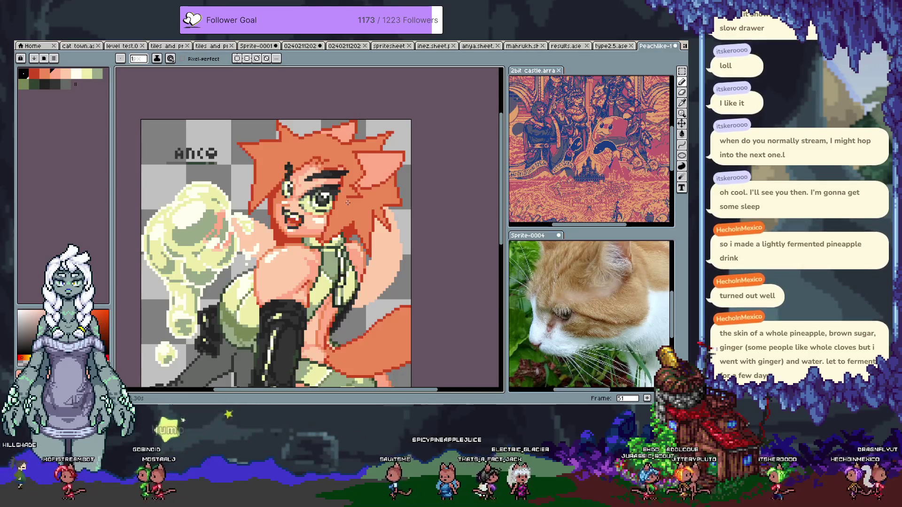
key(Left)
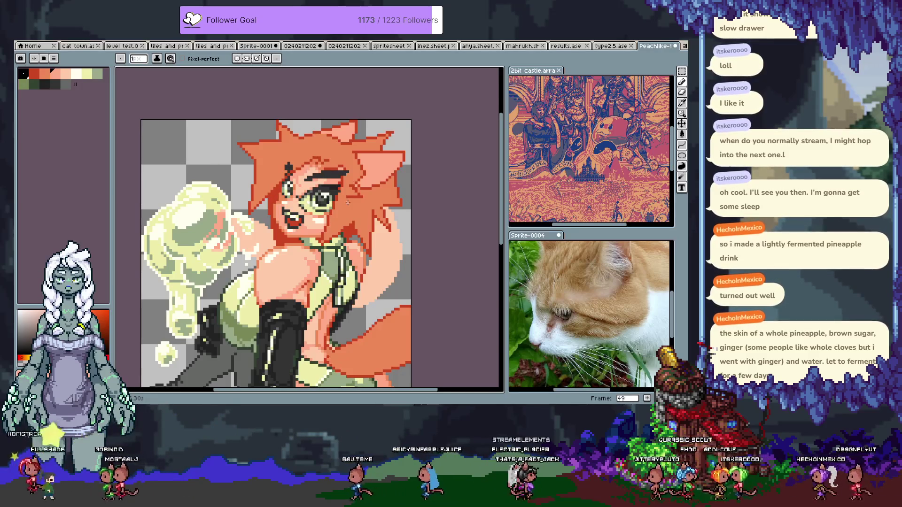
key(Right)
key(Right)
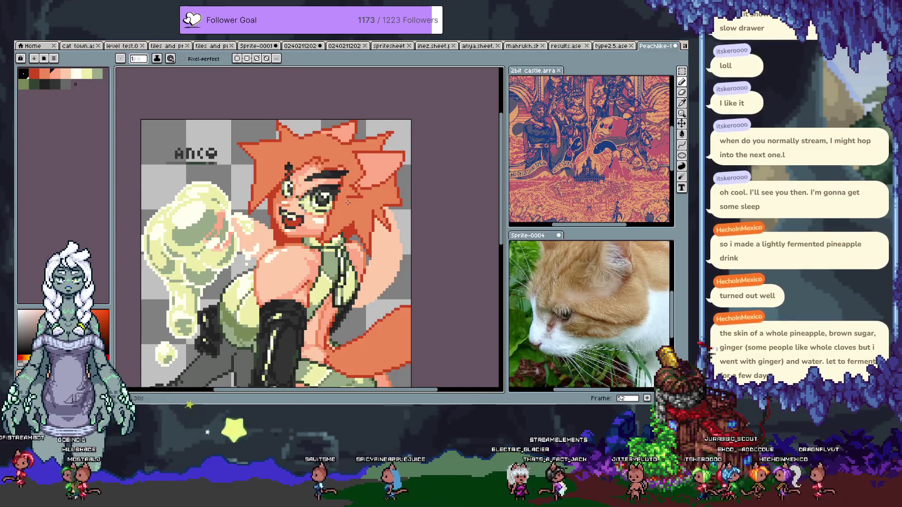
key(Tab)
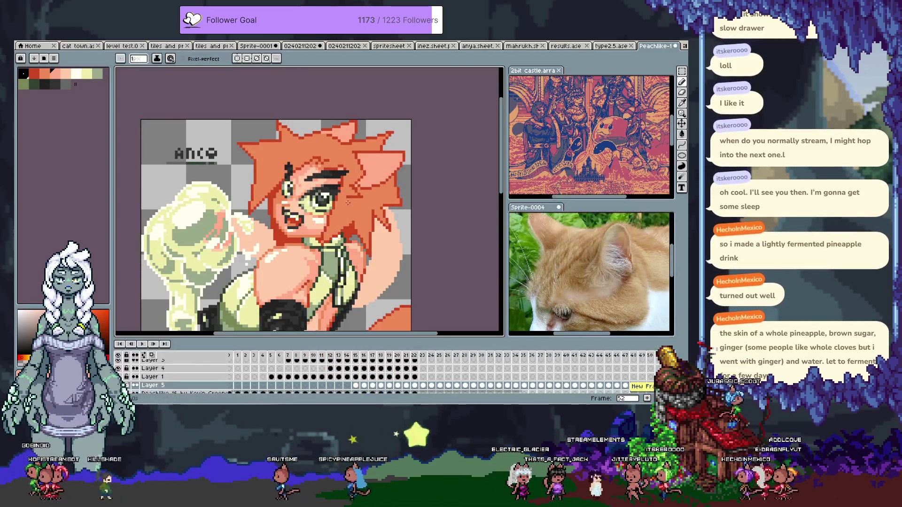
key(ctrl+v)
key(period)
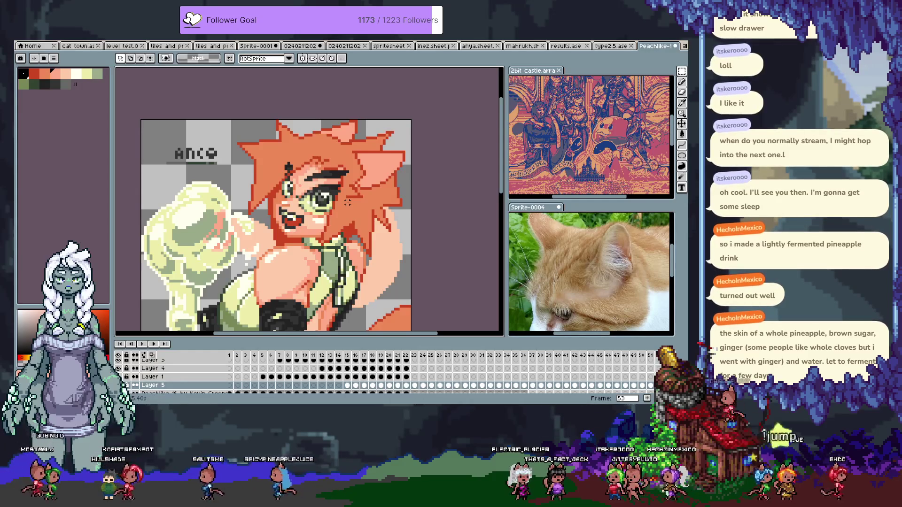
key(period)
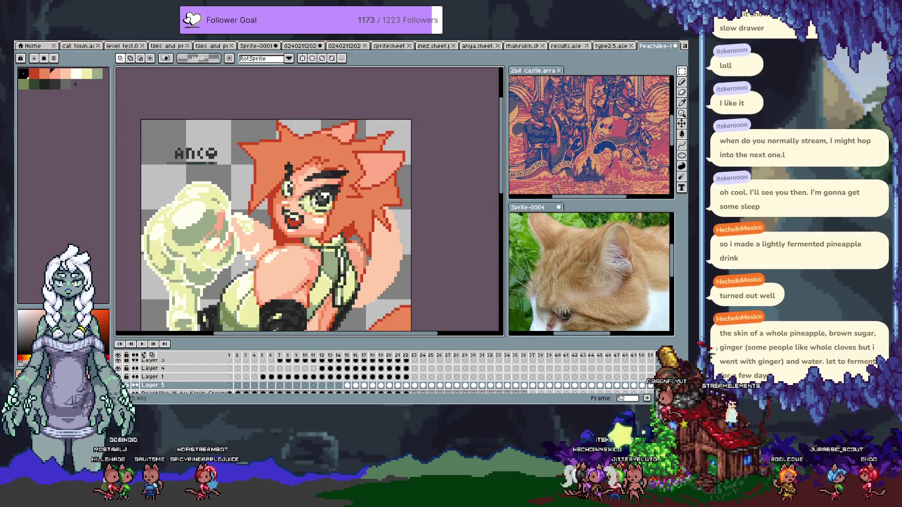
scroll(283, 210, up, 4)
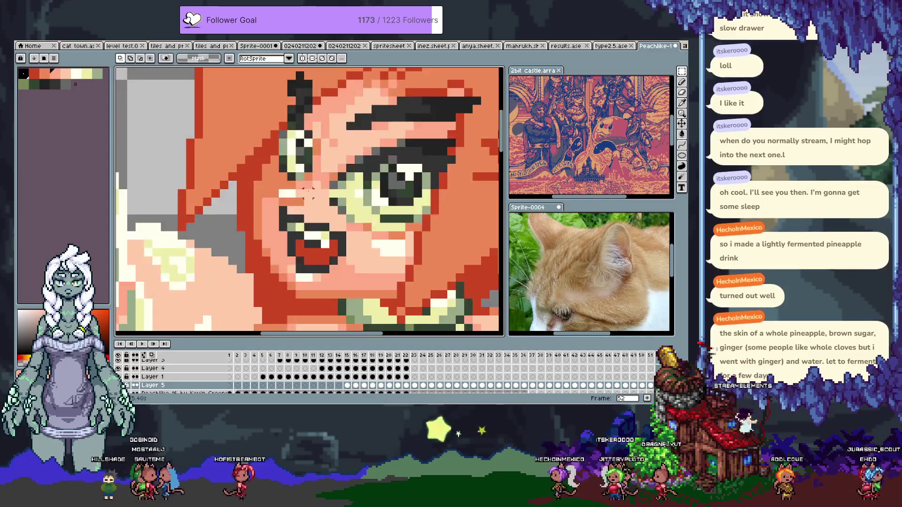
Step: Pick the light pink skin tone, repaint the darker cheek pixels beside the nose, and save
key(alt)
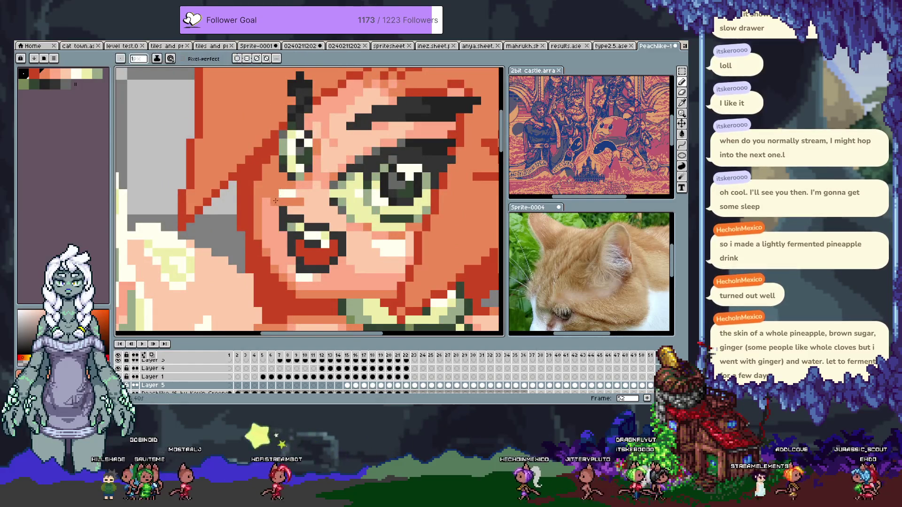
scroll(278, 192, down, 3)
scroll(265, 200, up, 3)
alt+click(263, 199)
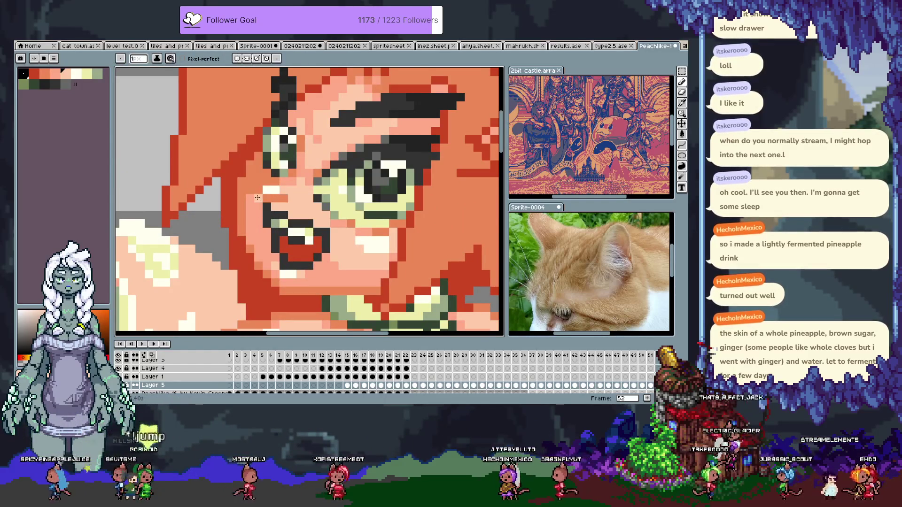
scroll(254, 198, down, 3)
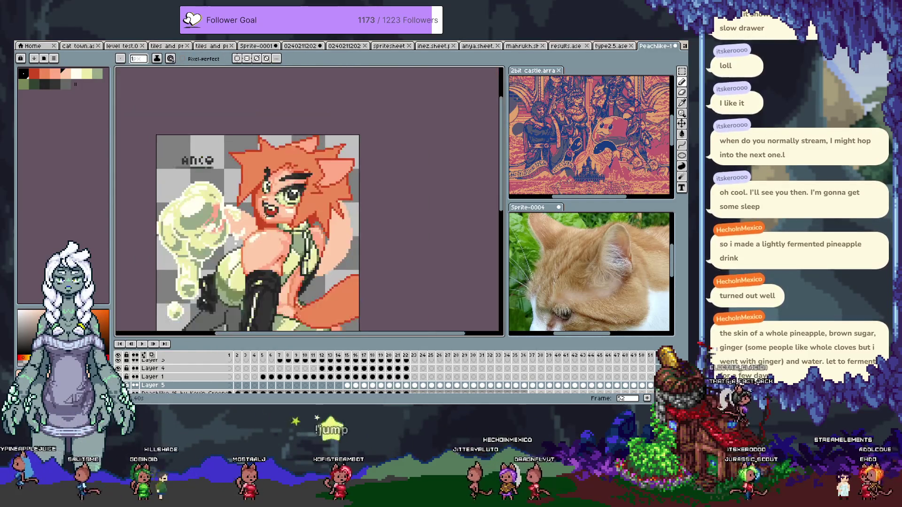
scroll(270, 209, up, 4)
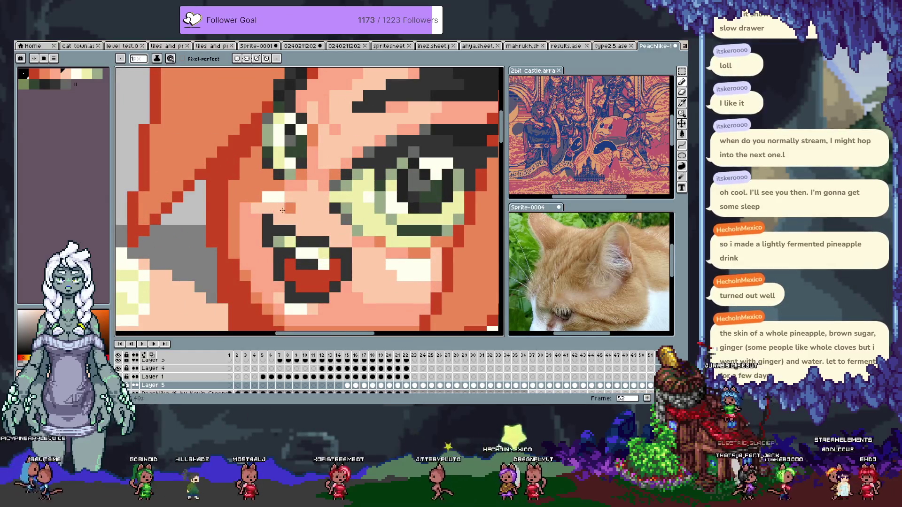
drag(273, 209, 282, 205)
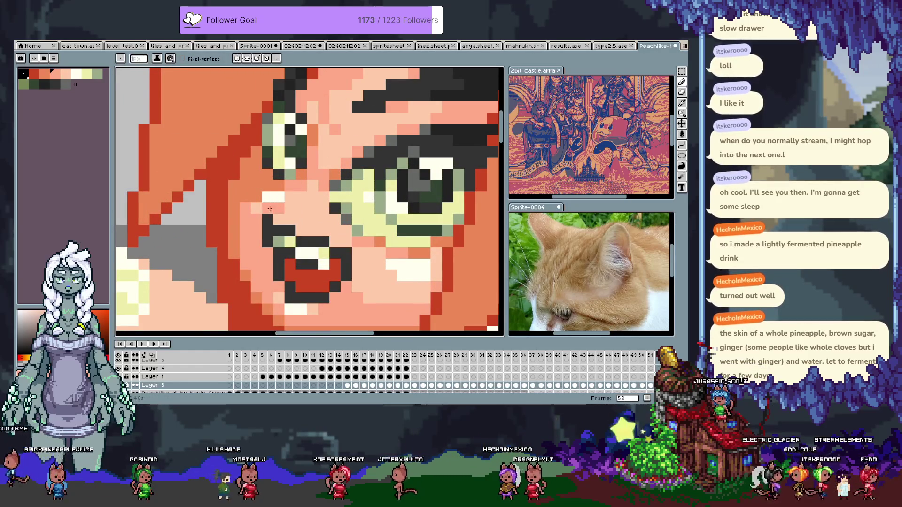
scroll(303, 218, down, 3)
scroll(295, 206, up, 3)
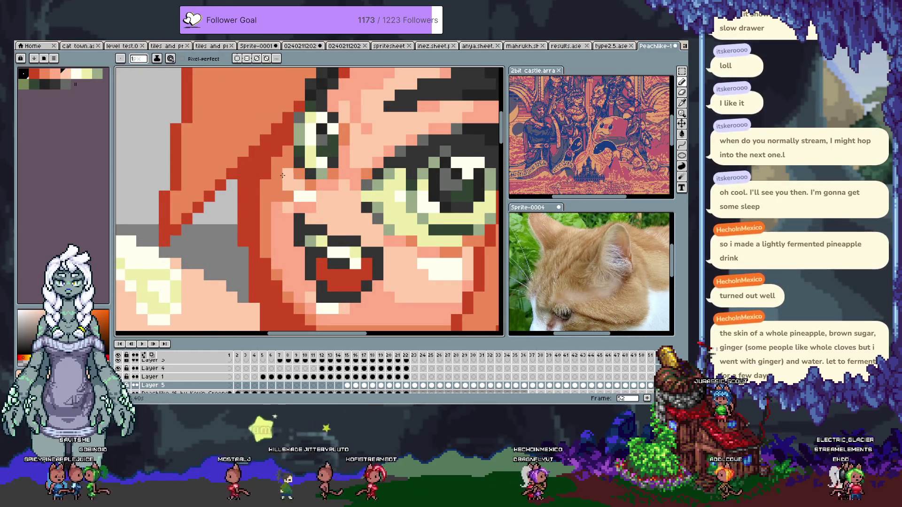
scroll(282, 178, down, 3)
key(ctrl+z)
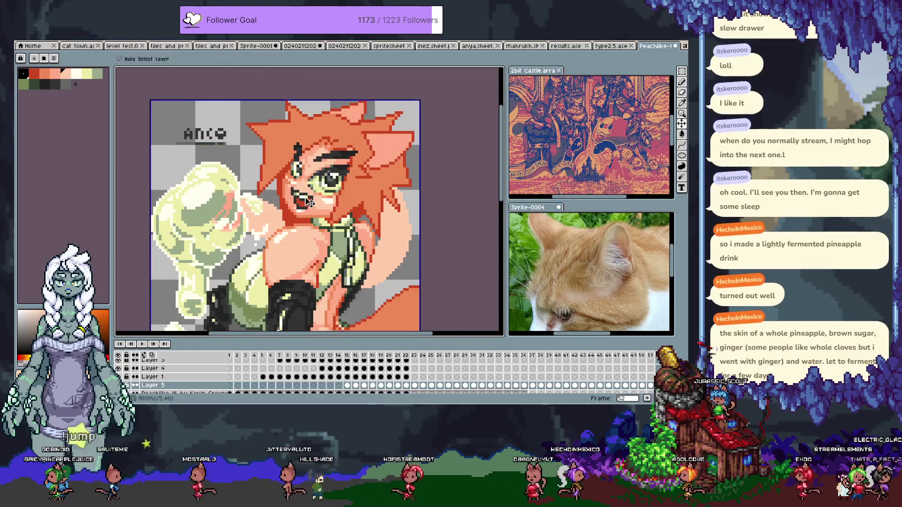
key(ctrl+s)
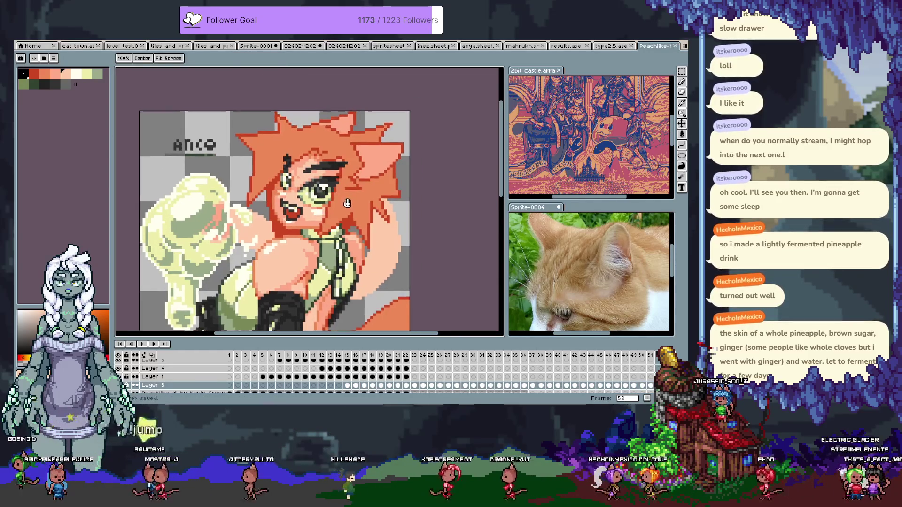
Step: Compare the cheek repaint by redoing and undoing the stroke while switching tools
key(i)
scroll(281, 176, up, 3)
key(b)
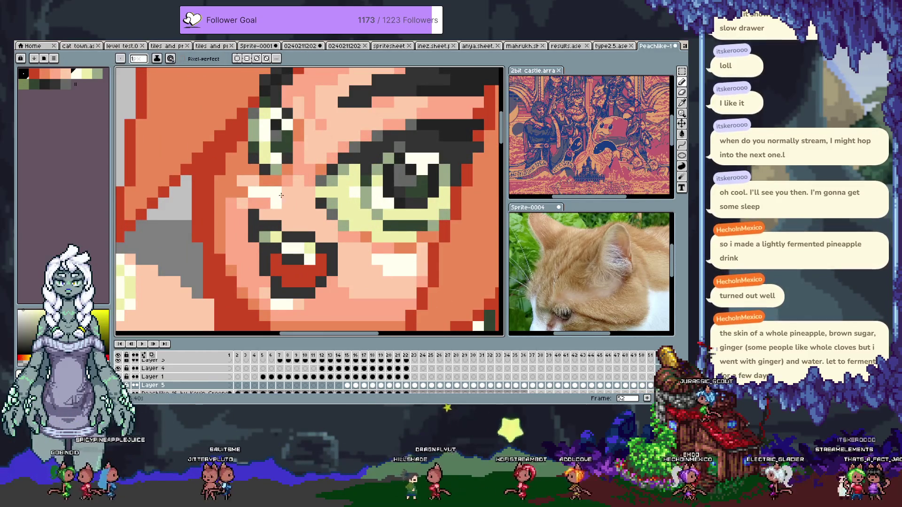
scroll(301, 188, down, 5)
key(v)
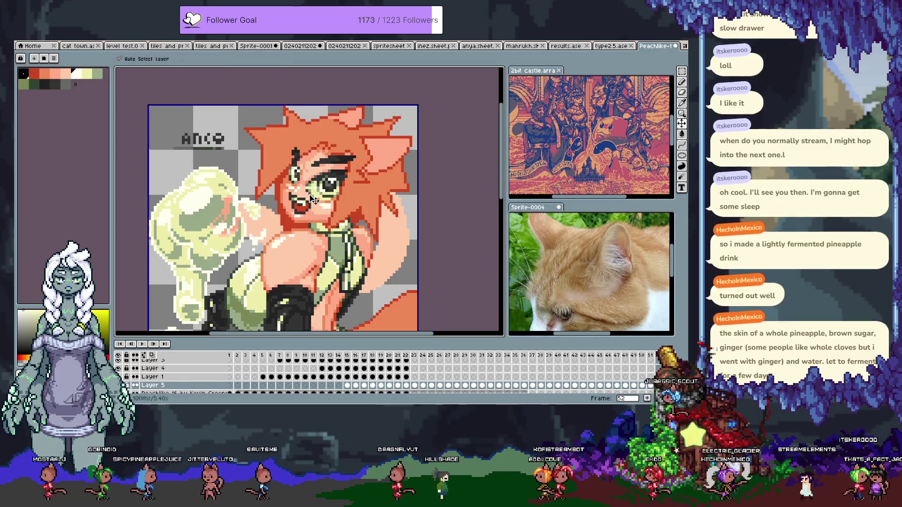
key(b)
scroll(335, 191, up, 5)
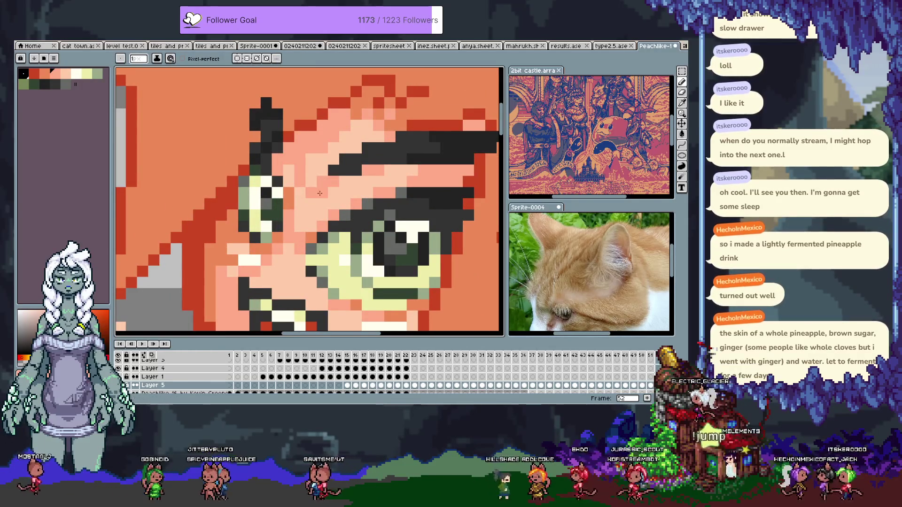
scroll(314, 193, down, 5)
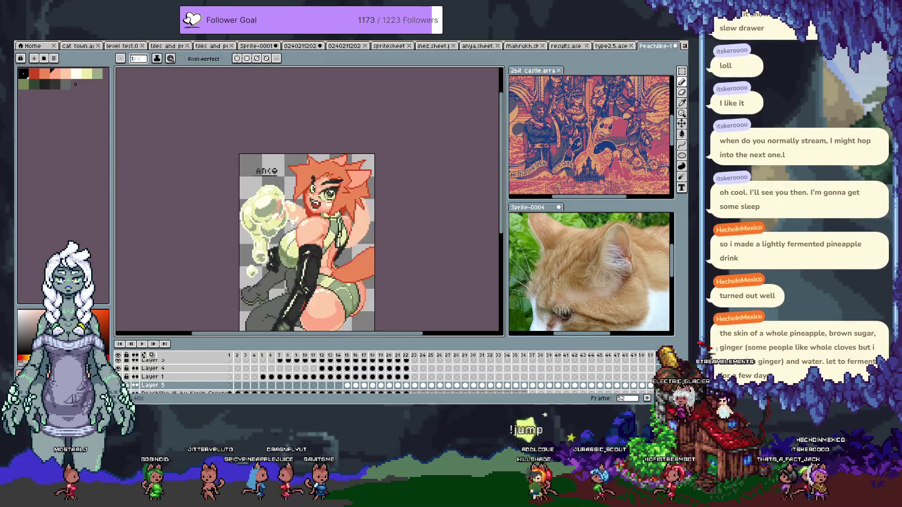
scroll(314, 231, up, 5)
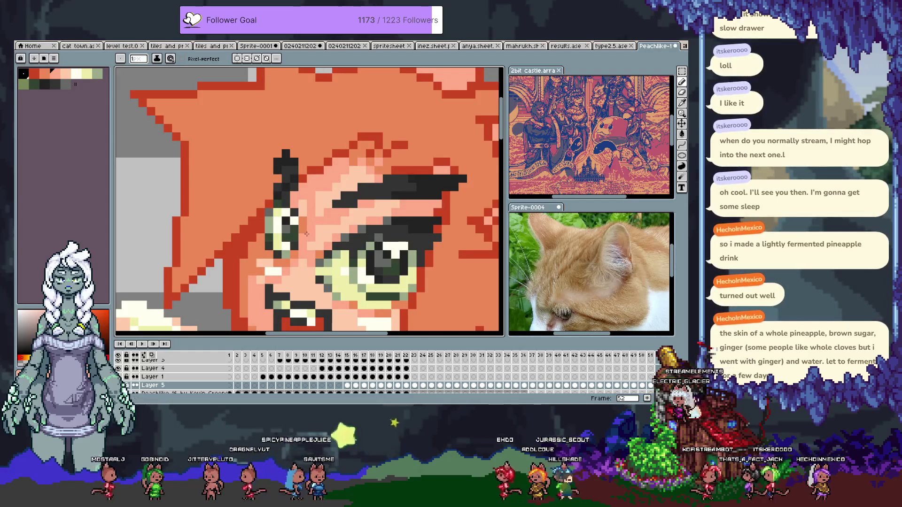
scroll(314, 231, down, 5)
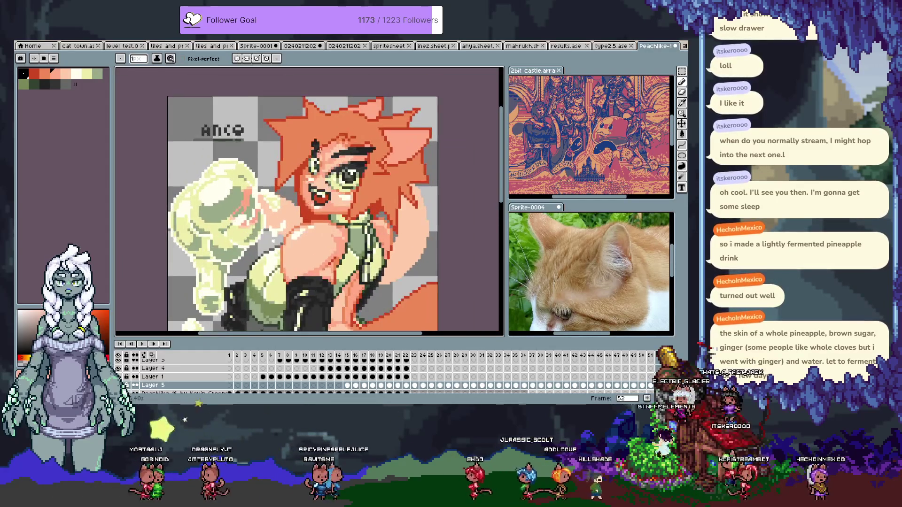
scroll(355, 148, up, 3)
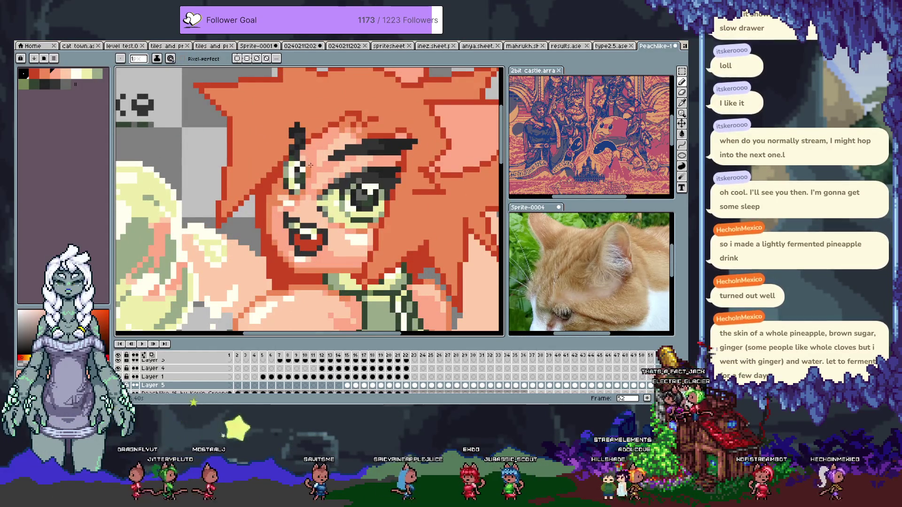
scroll(316, 135, down, 4)
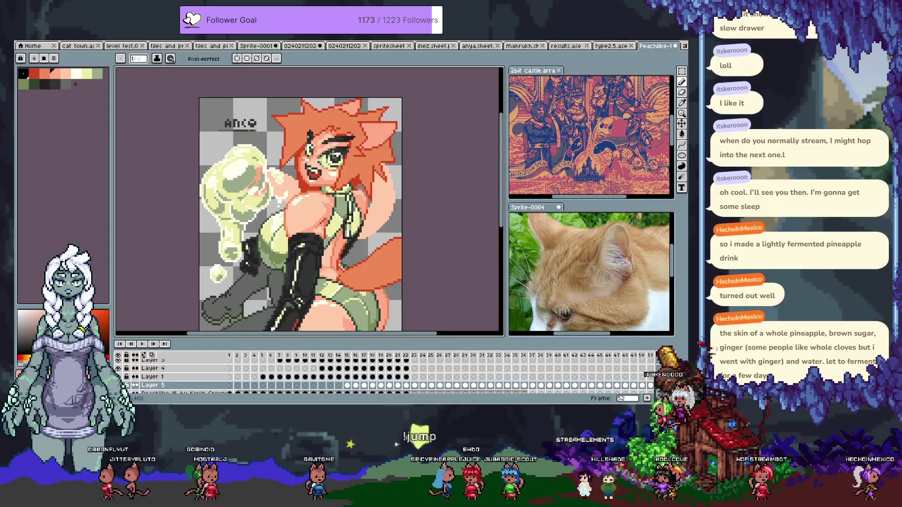
key(v)
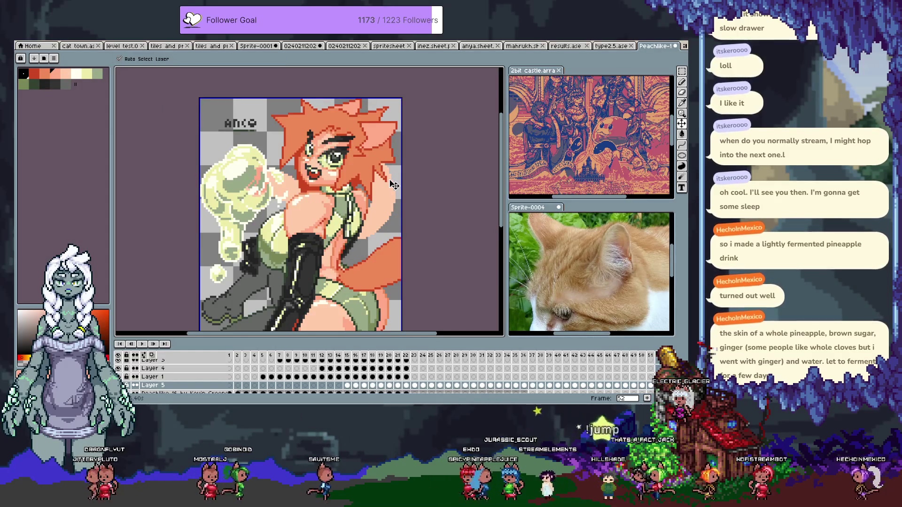
key(ctrl+y)
key(b)
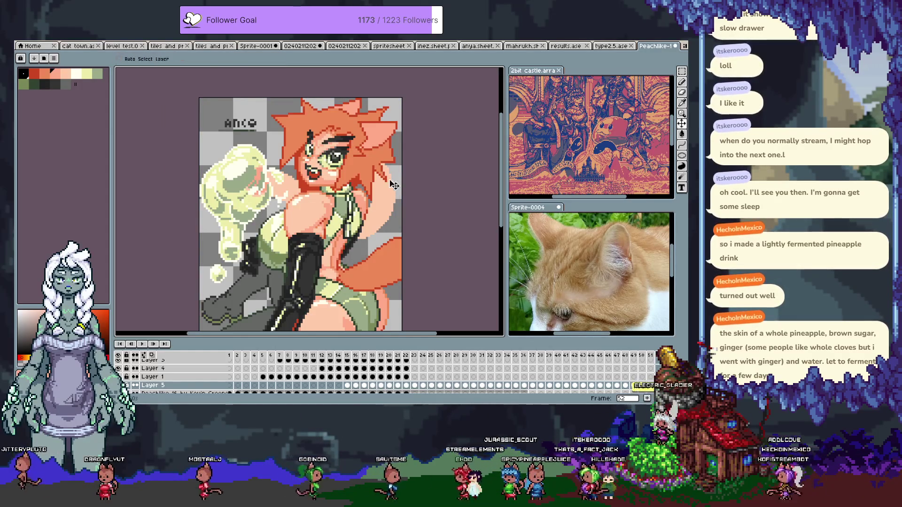
key(ctrl+z)
Step: Cycle through the Eyedropper, Move, Hand and Pencil tools and save the drawing
scroll(320, 148, up, 4)
key(i)
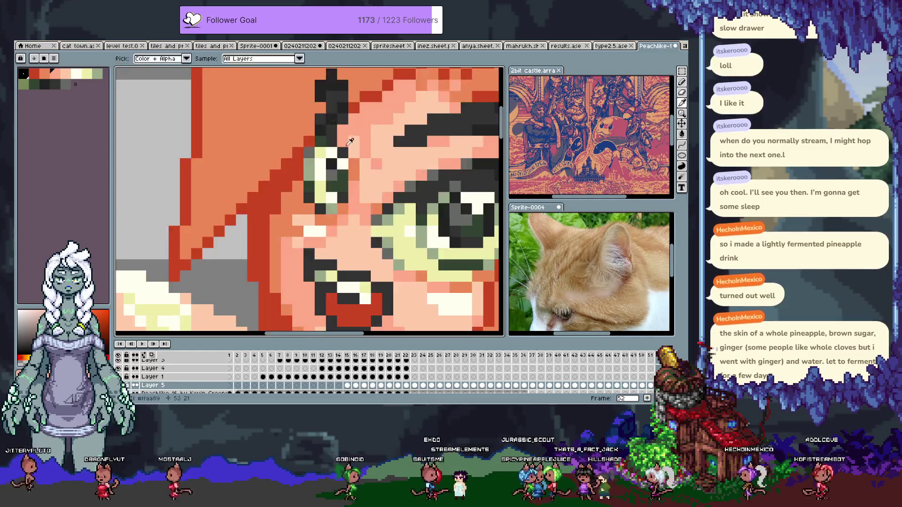
key(v)
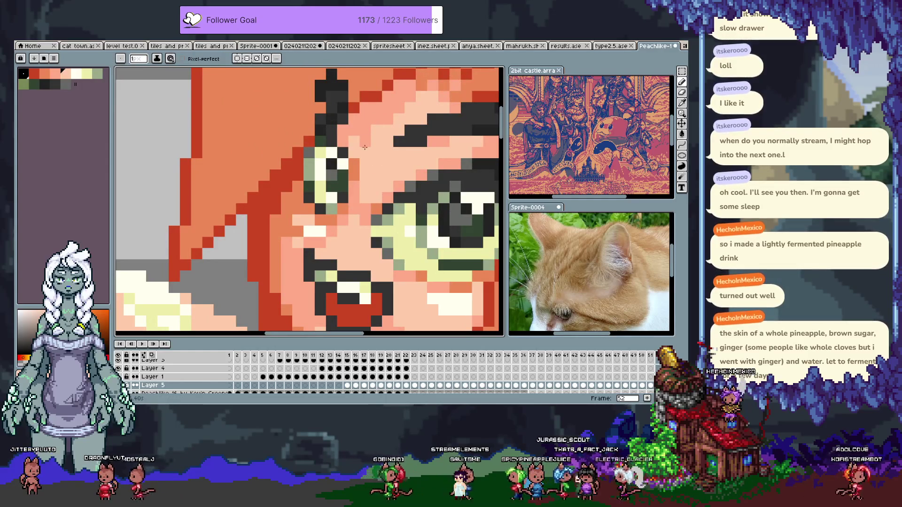
key(h)
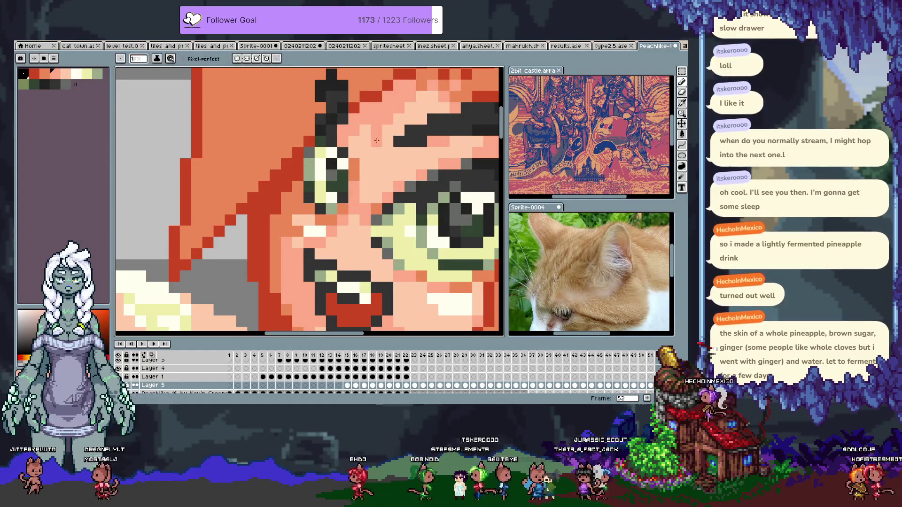
scroll(418, 172, down, 5)
scroll(390, 141, up, 5)
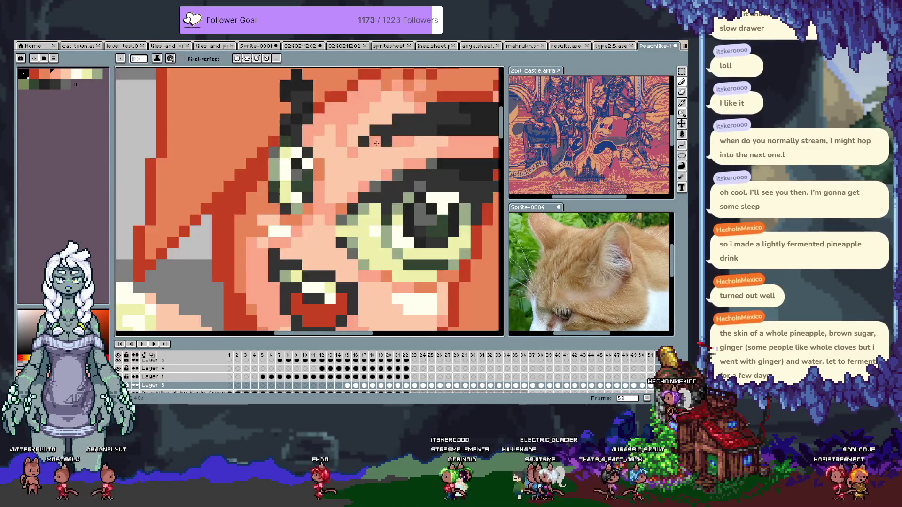
key(b)
scroll(365, 115, down, 3)
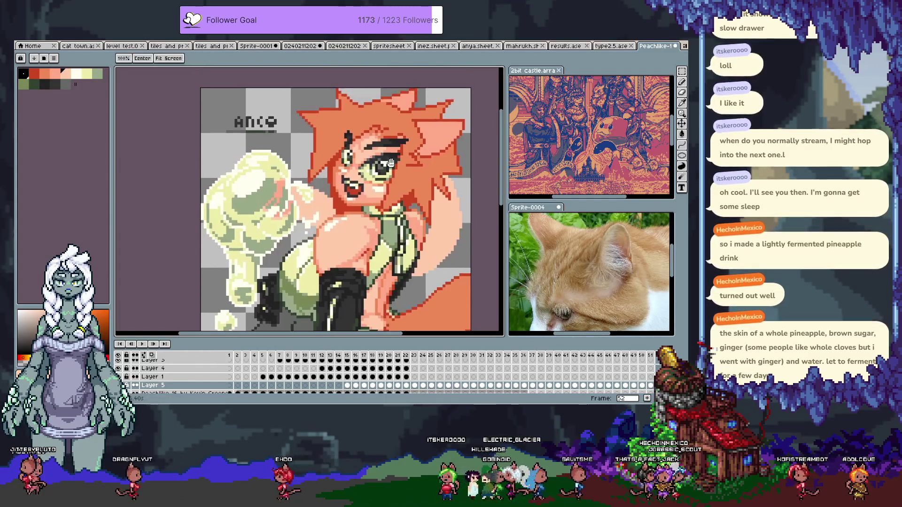
scroll(349, 140, up, 2)
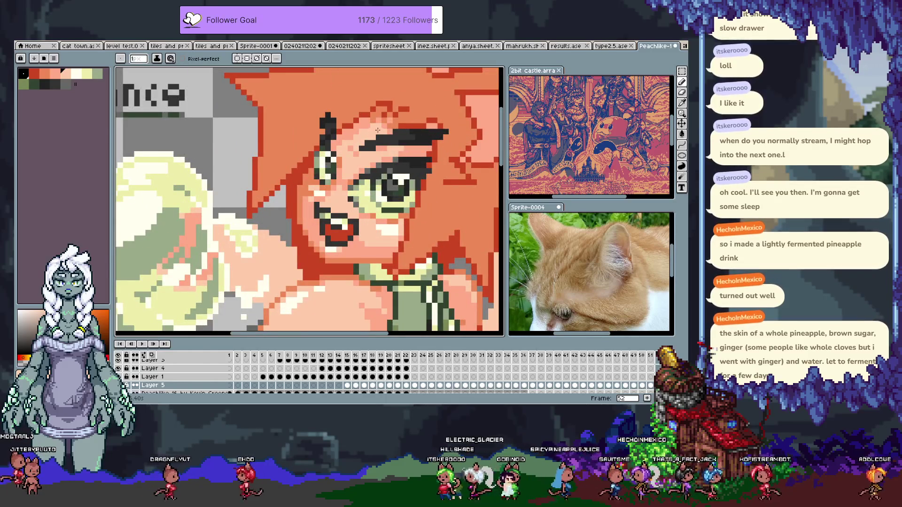
scroll(399, 137, down, 3)
key(v)
key(ctrl+s)
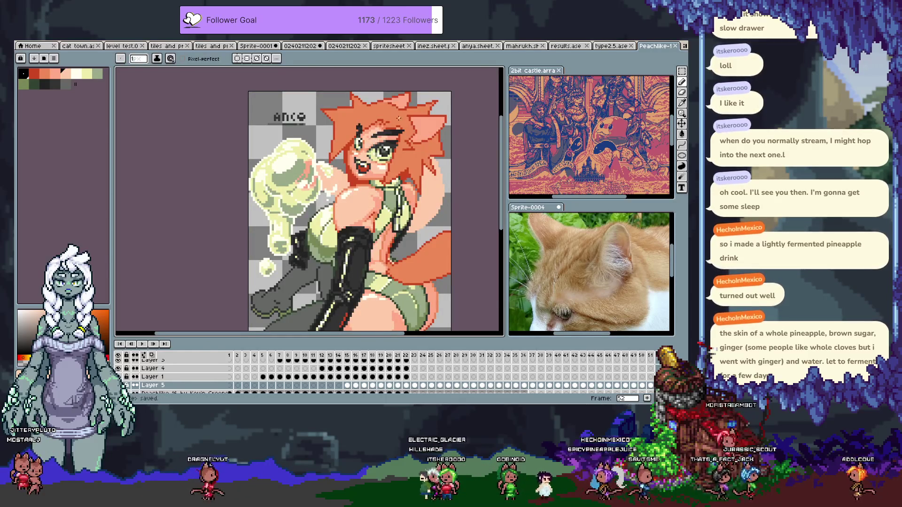
Step: Sample the pale yellow from the eye and save the drawing again
scroll(371, 132, up, 3)
key(i)
alt+click(350, 130)
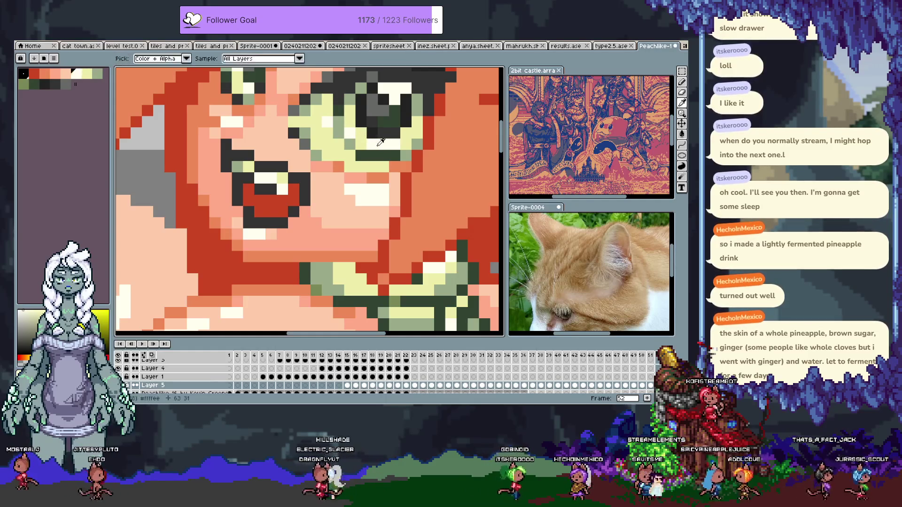
scroll(411, 134, down, 5)
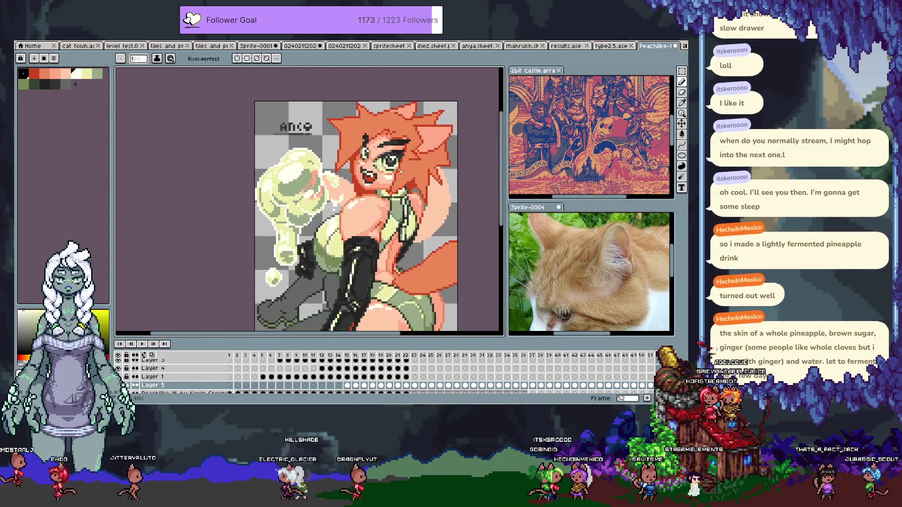
key(ctrl+s)
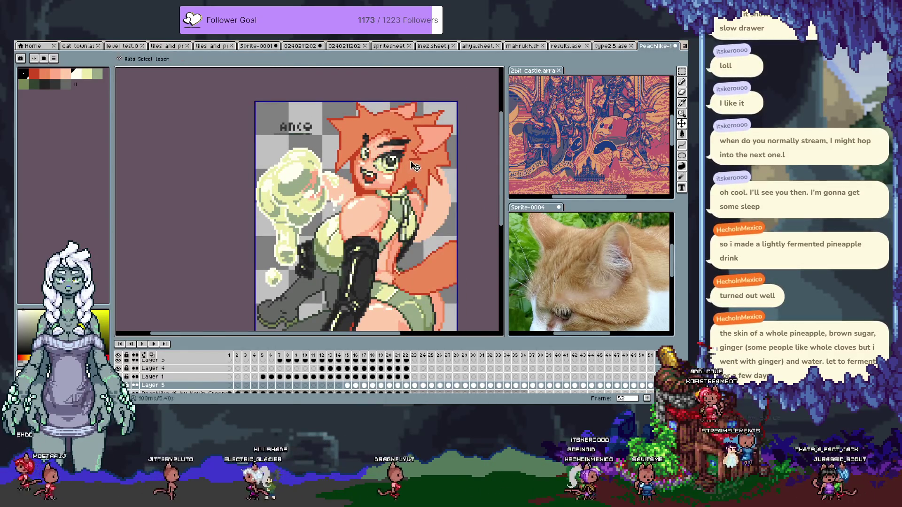
scroll(407, 158, up, 5)
Step: Sample the near-black #222322 and paint it along the eyelash line
key(i)
click(336, 171)
key(b)
drag(397, 168, 414, 152)
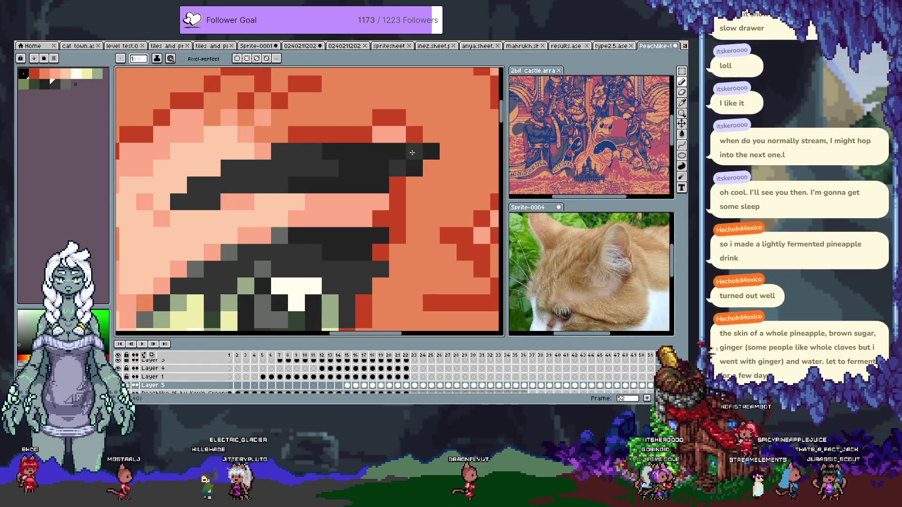
Step: Zoom out to show the whole character and save the sprite
key(space)
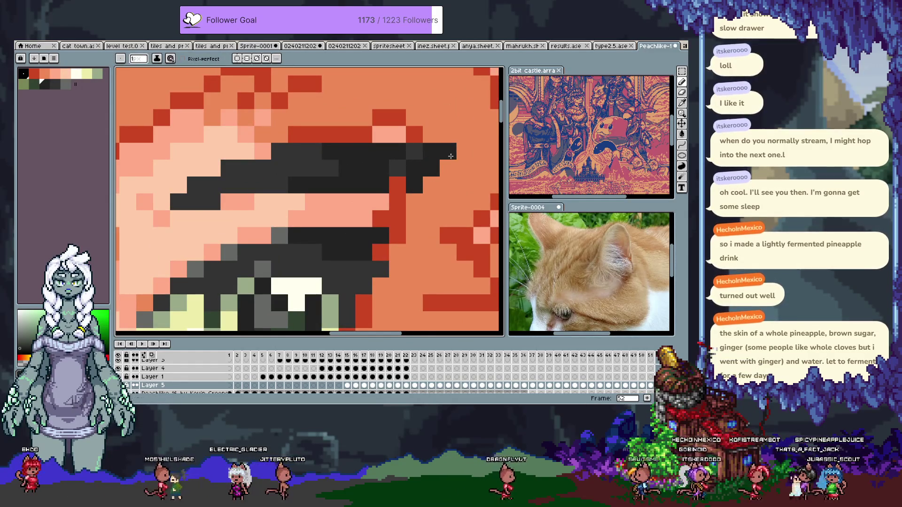
scroll(446, 161, down, 5)
drag(449, 163, 439, 150)
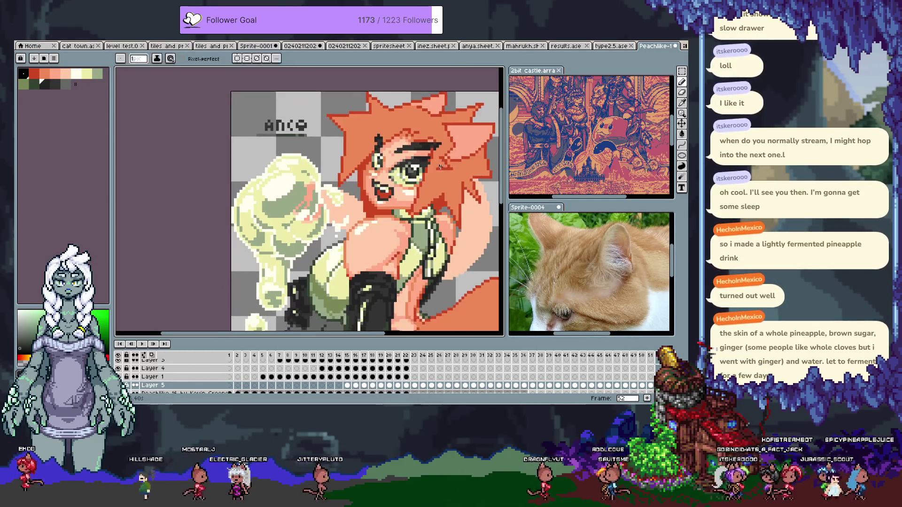
scroll(396, 153, up, 1)
scroll(396, 153, down, 3)
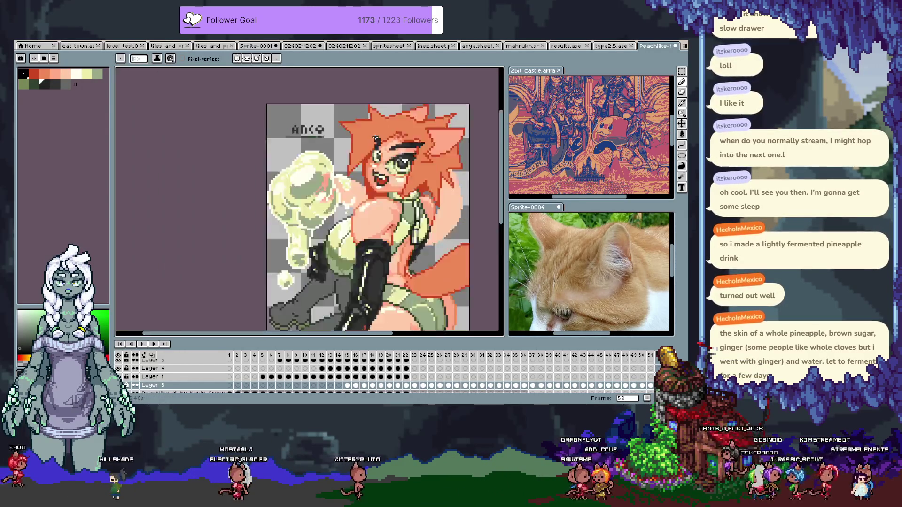
key(ctrl+s)
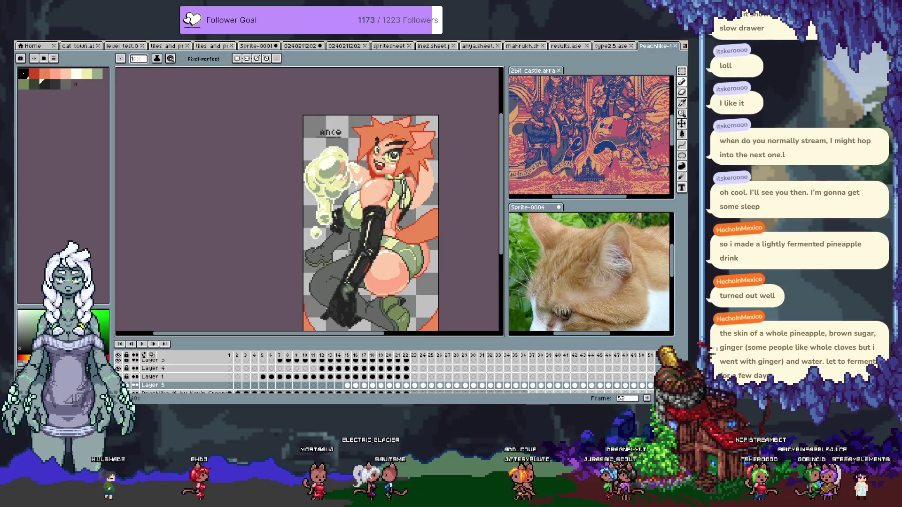
drag(377, 314, 363, 285)
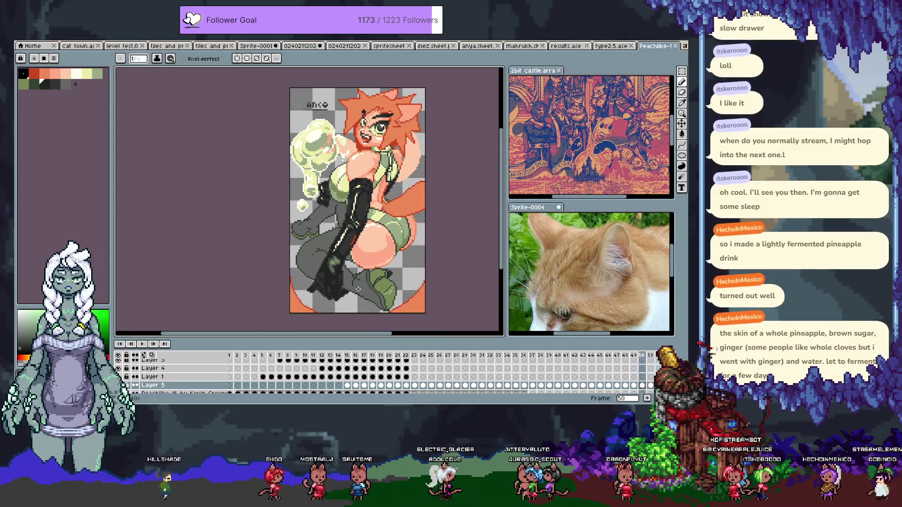
Step: Compare the neighbouring frames, then return to frame 50 zoomed onto the glove
key(comma)
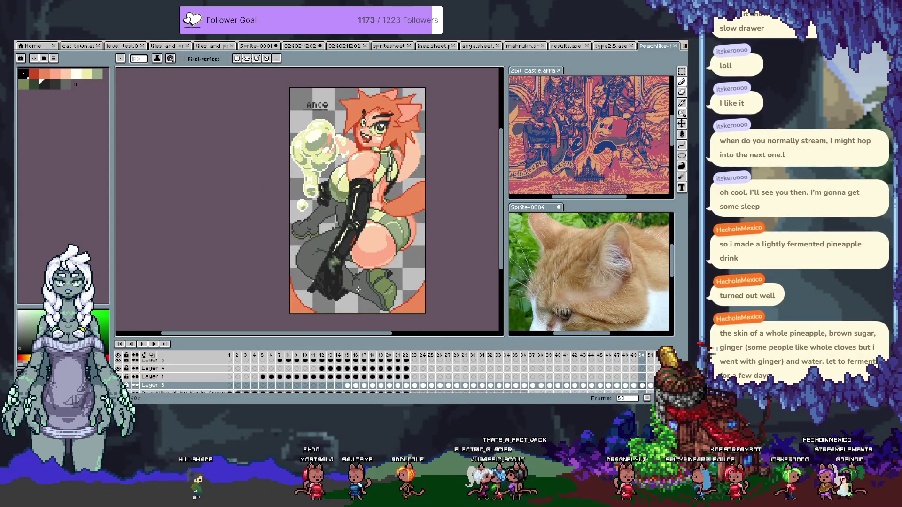
key(comma)
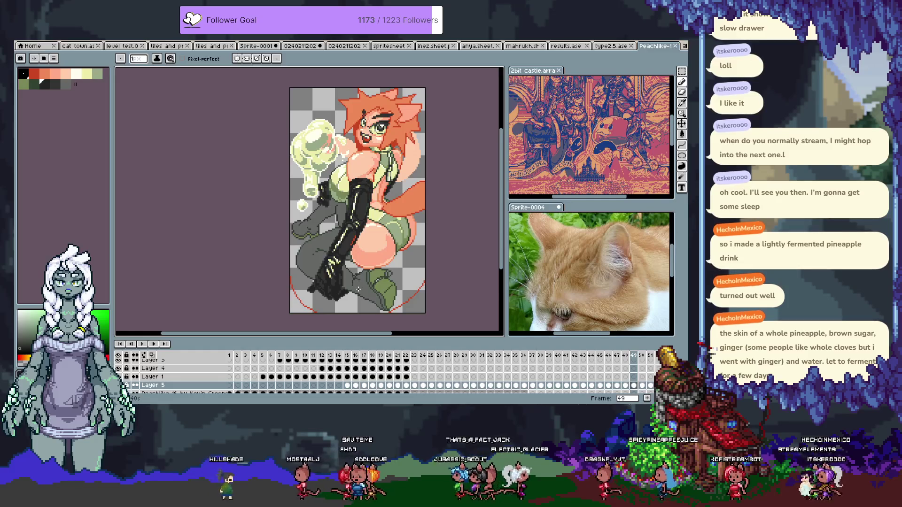
key(period)
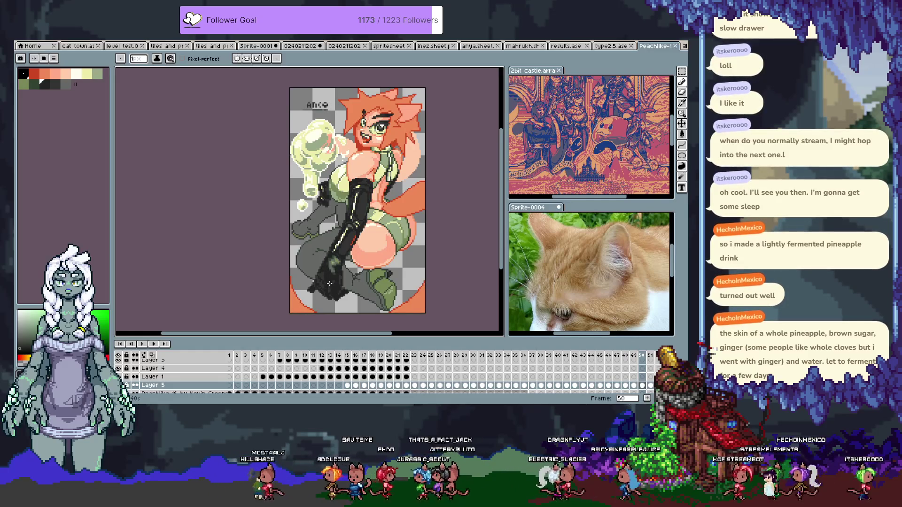
scroll(336, 264, up, 4)
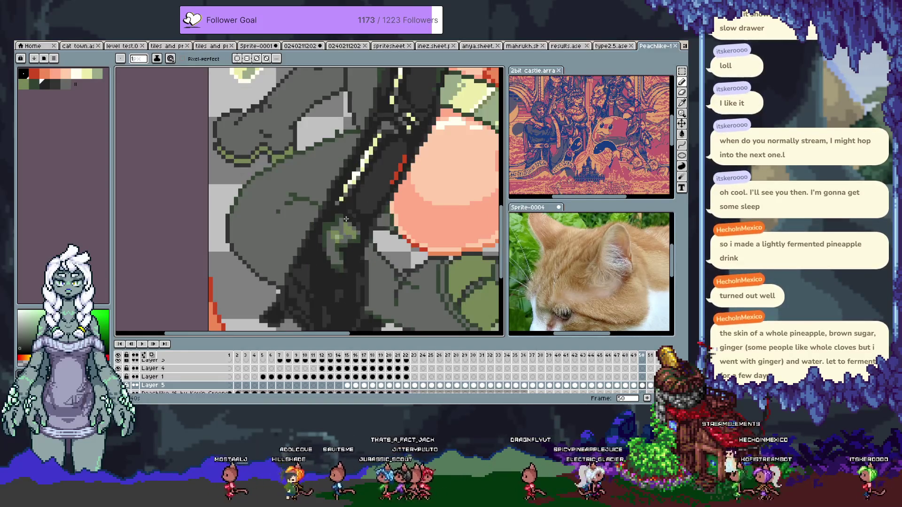
scroll(345, 219, up, 2)
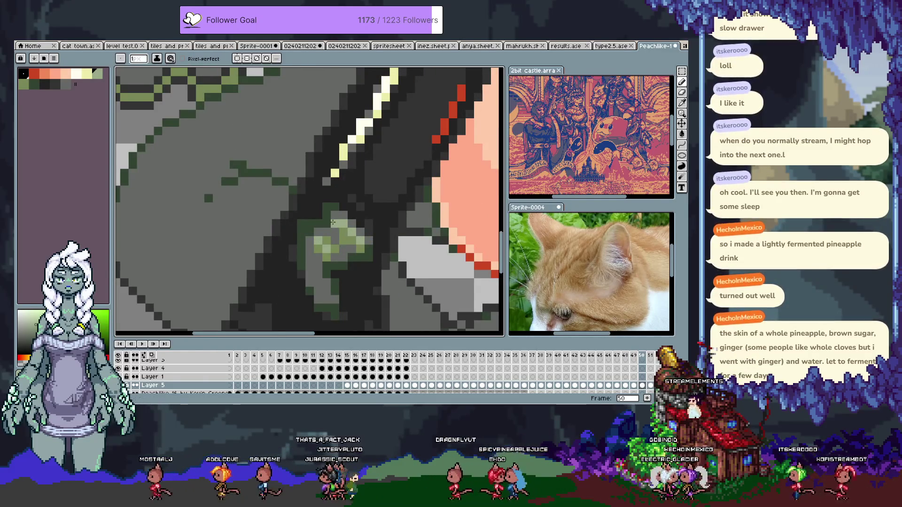
Step: Sample pale green #99aa88 and add highlight pixels on the glove knuckles, undoing the last one
alt+click(339, 216)
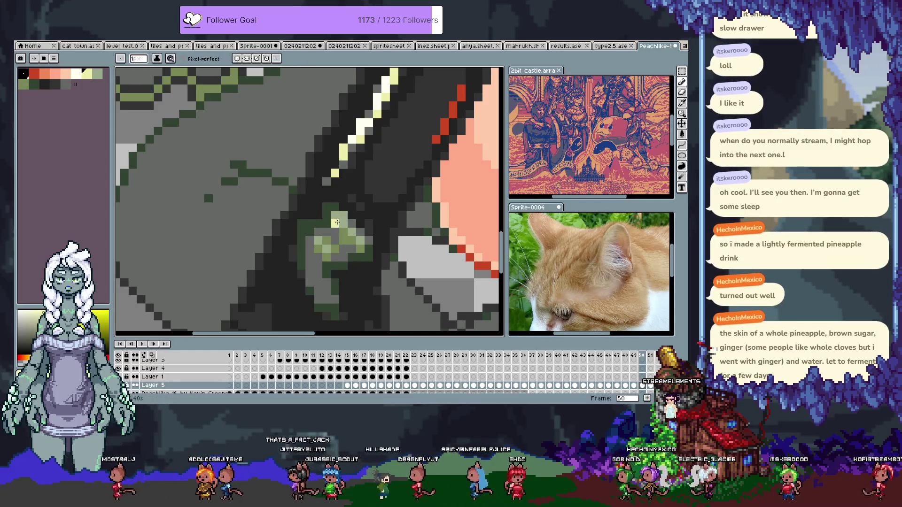
click(350, 232)
click(310, 247)
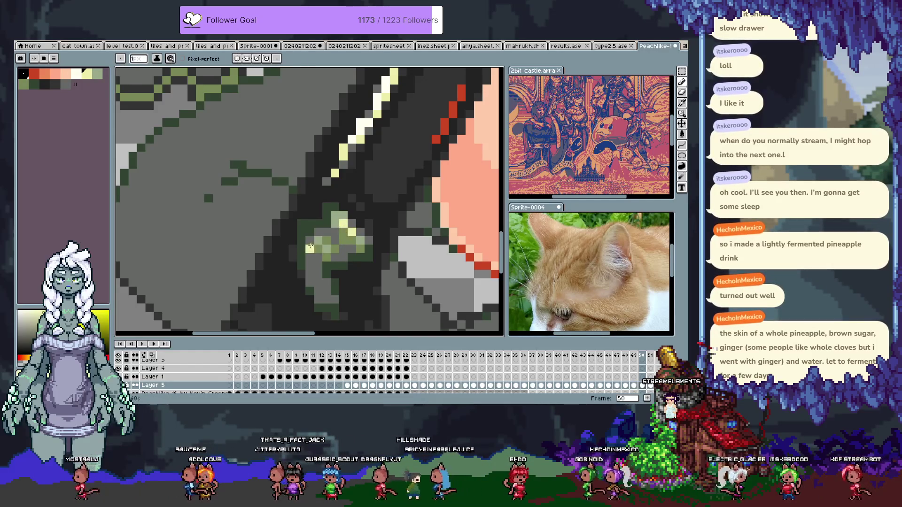
scroll(318, 240, down, 6)
scroll(354, 239, up, 5)
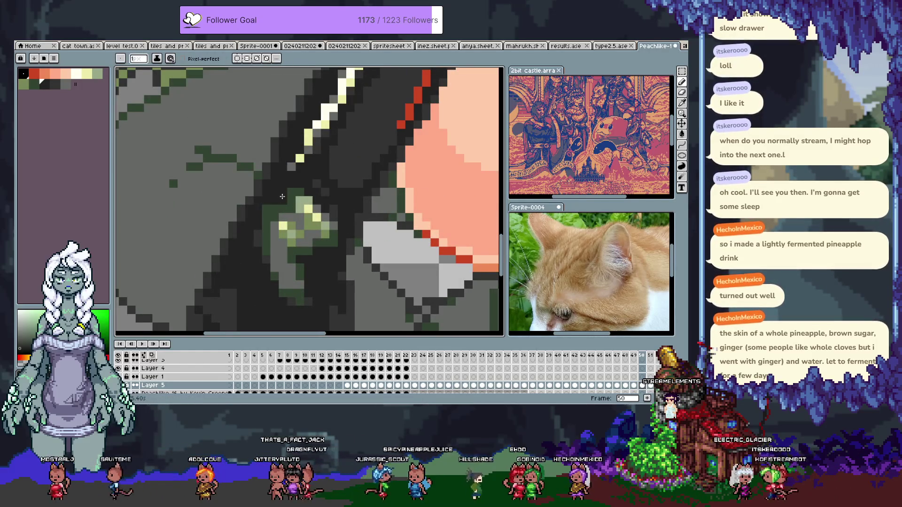
scroll(282, 196, down, 1)
scroll(387, 256, up, 1)
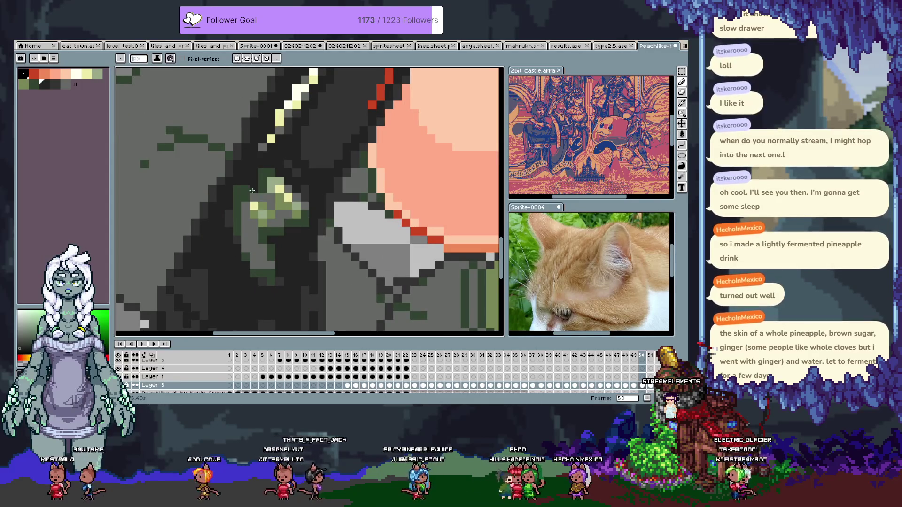
key(ctrl+z)
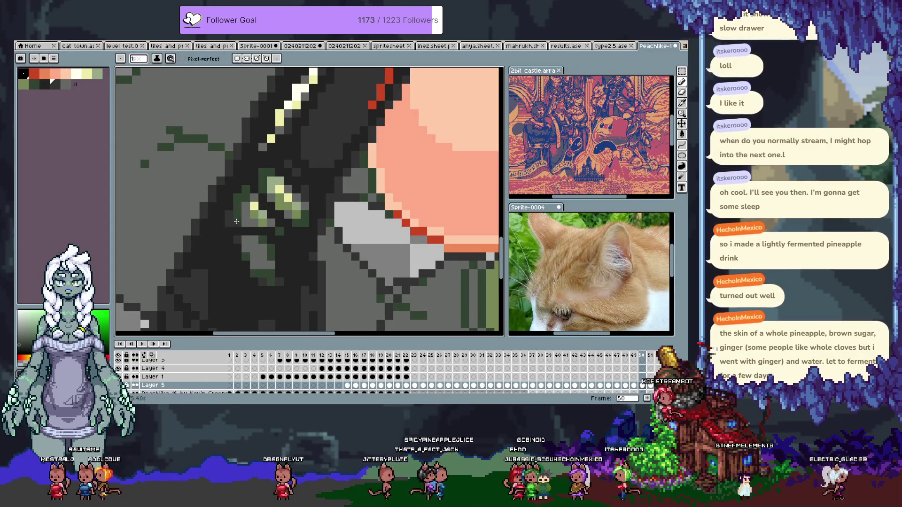
Step: Sample the dark glove colour, save, move to frame 51 and hide the timeline
key(alt)
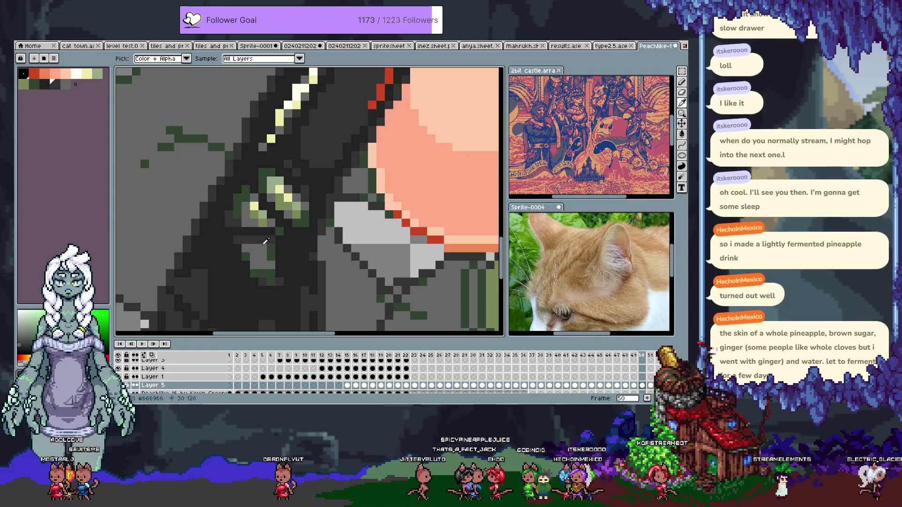
alt+click(272, 249)
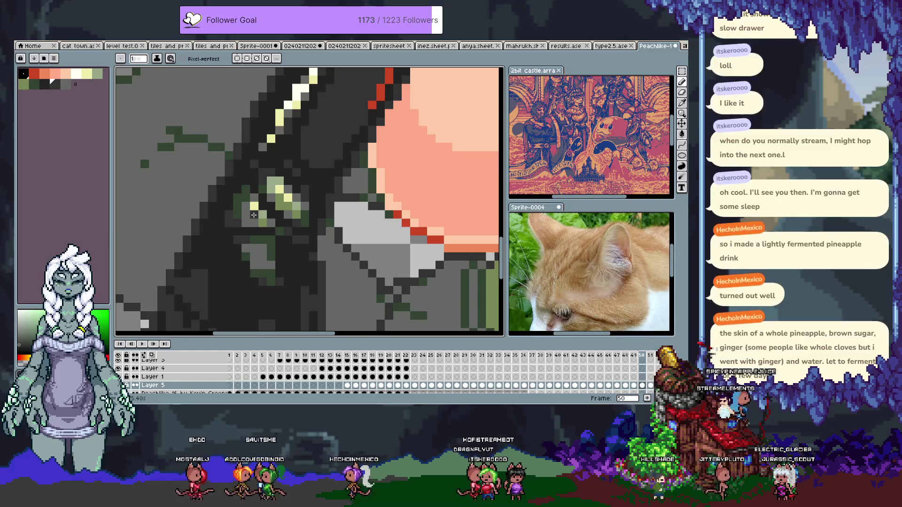
key(ctrl+s)
scroll(276, 211, down, 5)
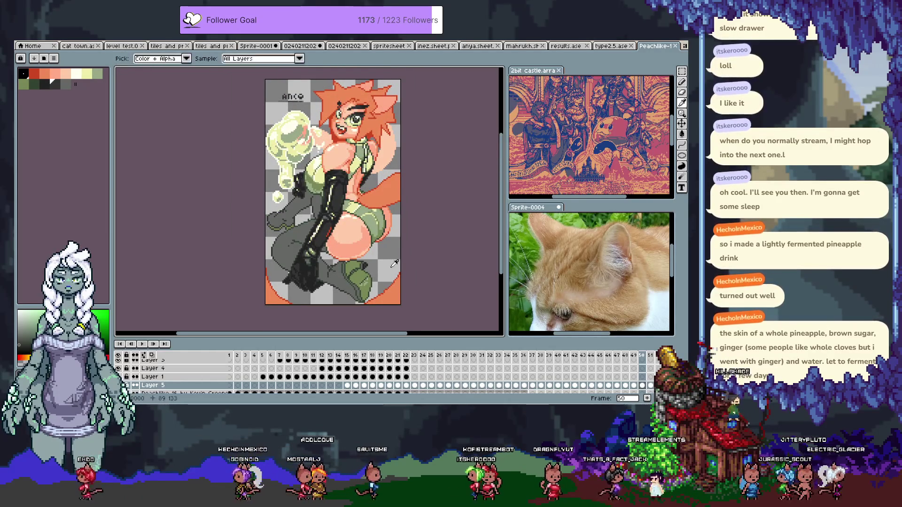
key(alt+n)
key(Tab)
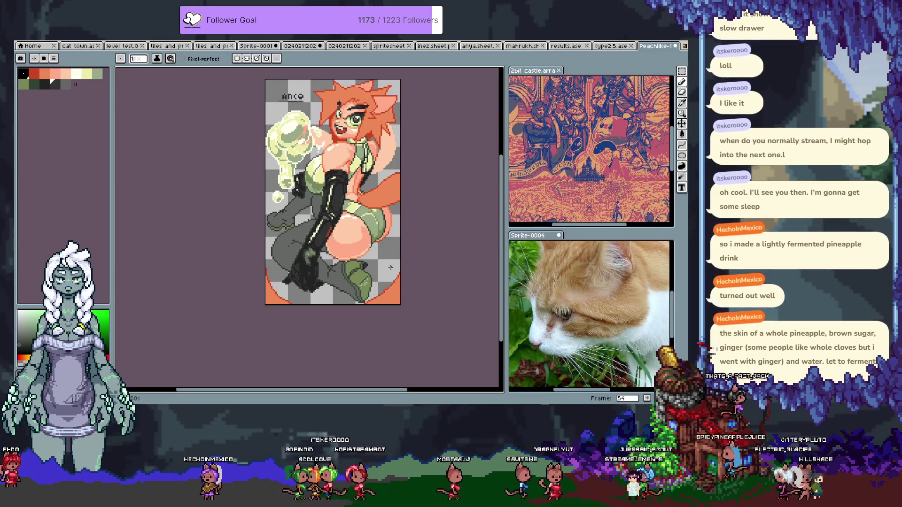
Step: Show the timeline again and step back to frame 49
key(Tab)
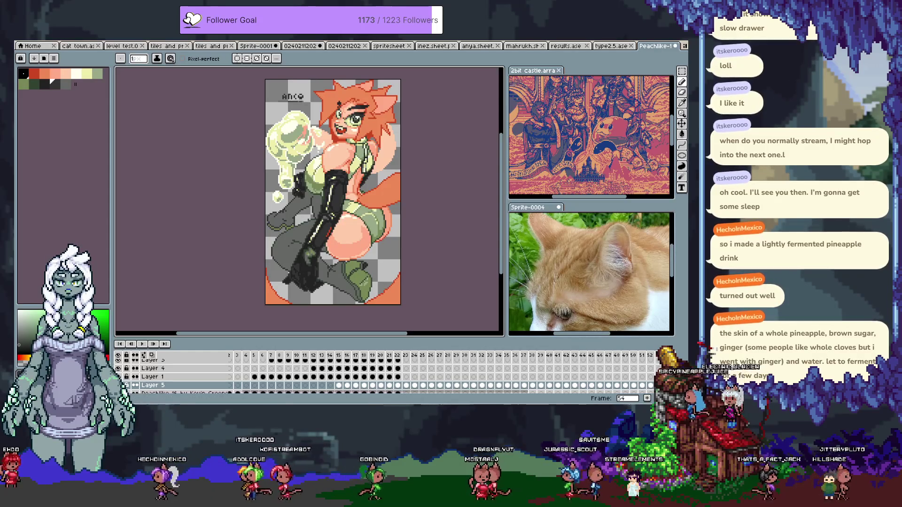
key(Left)
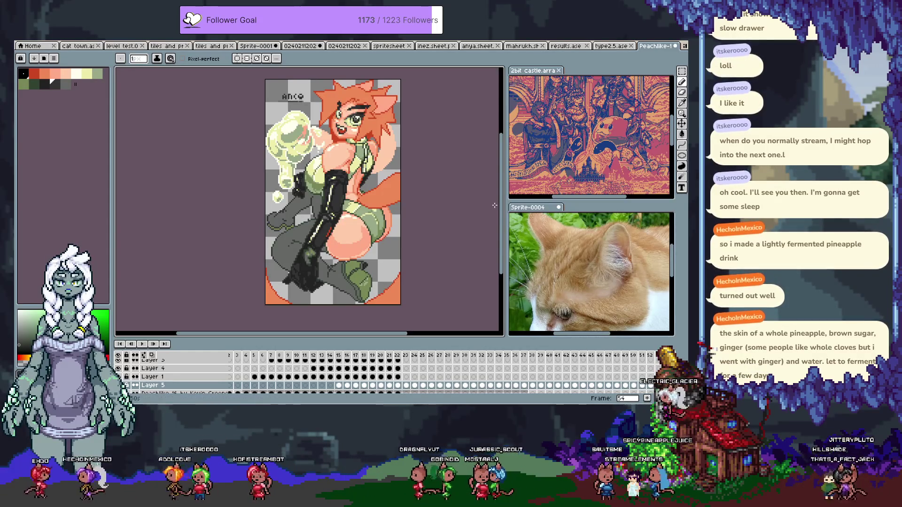
key(Left)
key(Left)
key(Left)
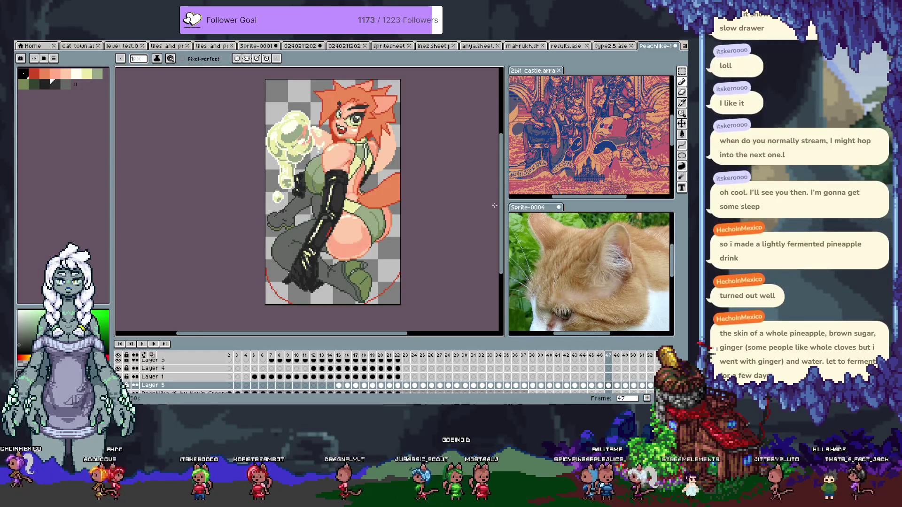
key(Right)
key(Right)
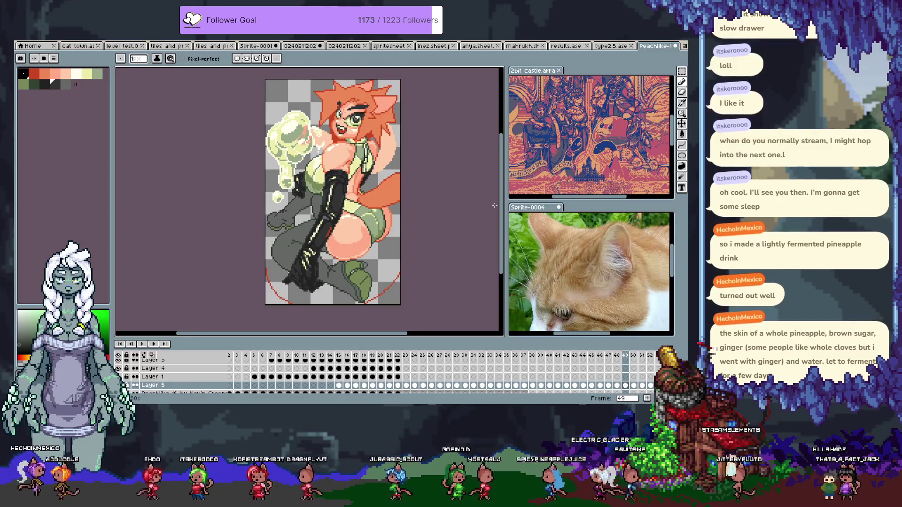
Step: Lasso-select the glove and hand area and commit the adjustment
key(q)
mouse_move(296, 243)
mouse_down()
mouse_move(311, 276)
mouse_move(324, 263)
mouse_move(318, 235)
mouse_move(296, 238)
mouse_up()
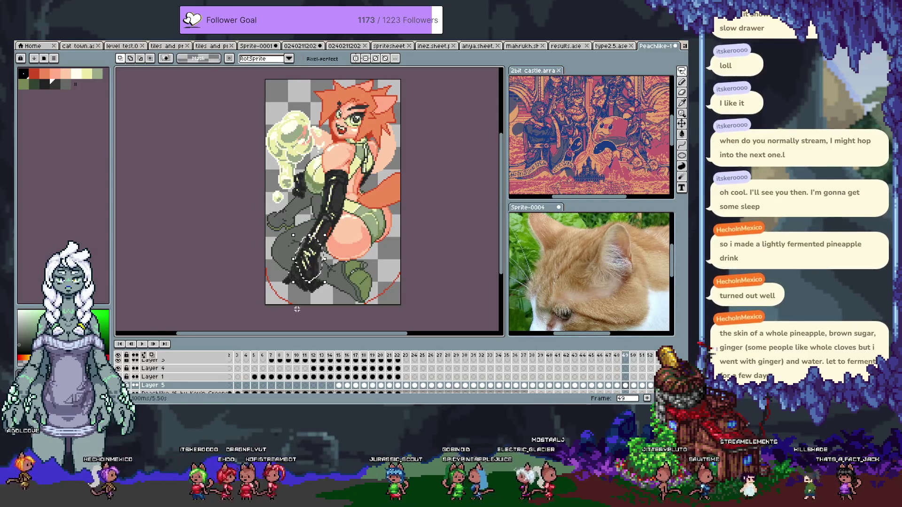
click(281, 249)
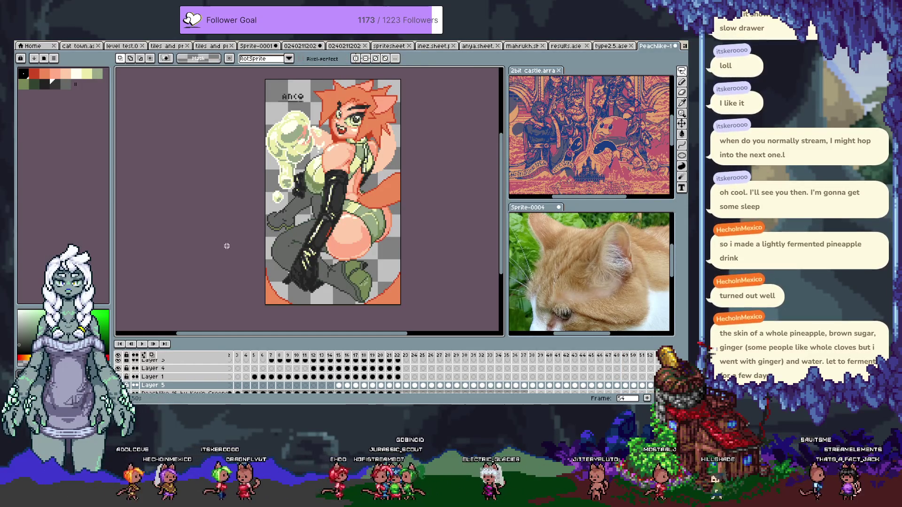
scroll(294, 227, up, 4)
key(b)
Step: Pick a new palette colour, save, and select the black glove region by colour
alt+click(296, 222)
scroll(311, 209, down, 4)
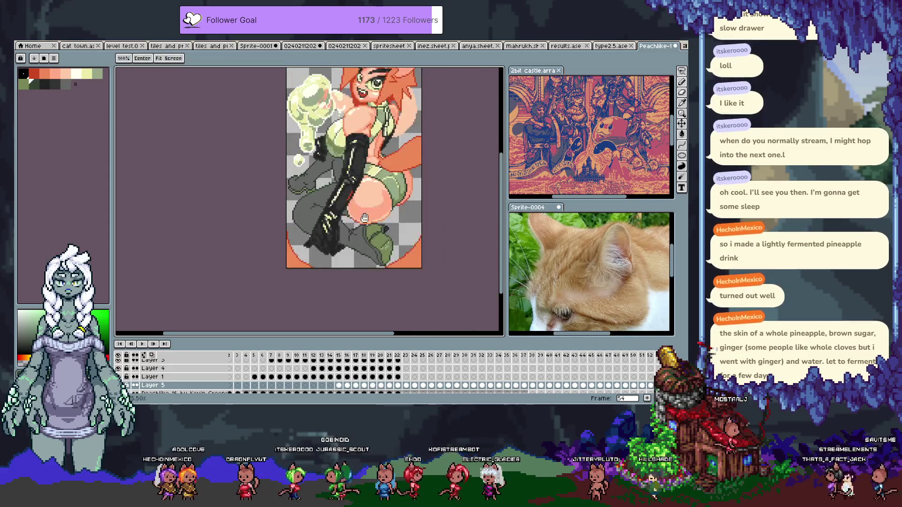
key(ctrl+s)
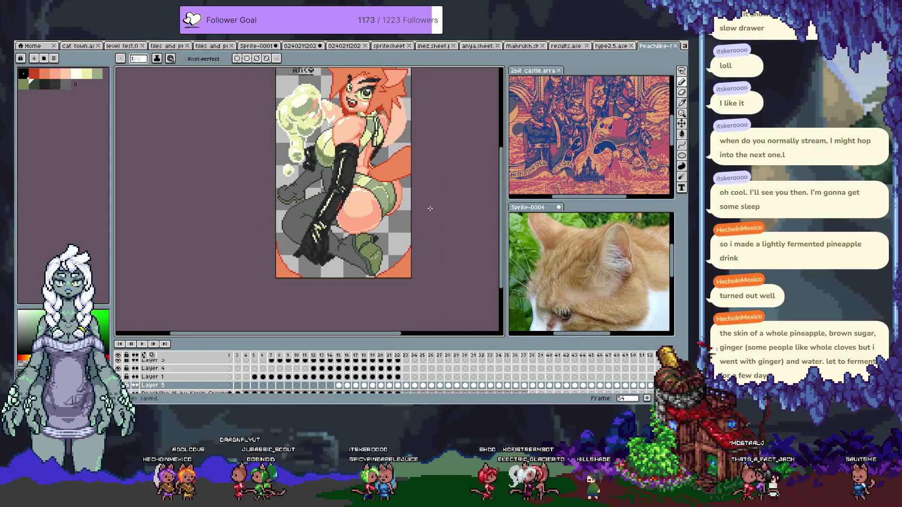
scroll(324, 221, up, 8)
key(w)
click(304, 254)
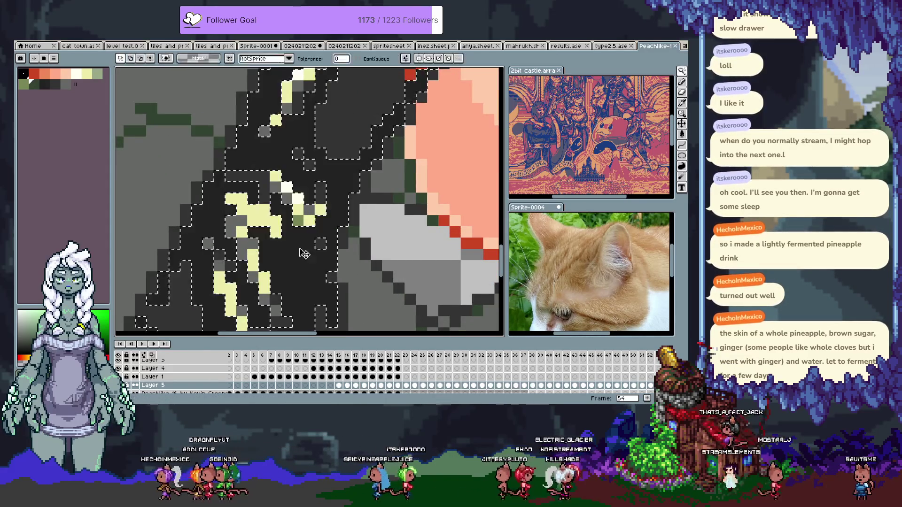
Step: Deselect the glove and sample a glove colour for the Pencil
key(ctrl+d)
drag(304, 253, 348, 203)
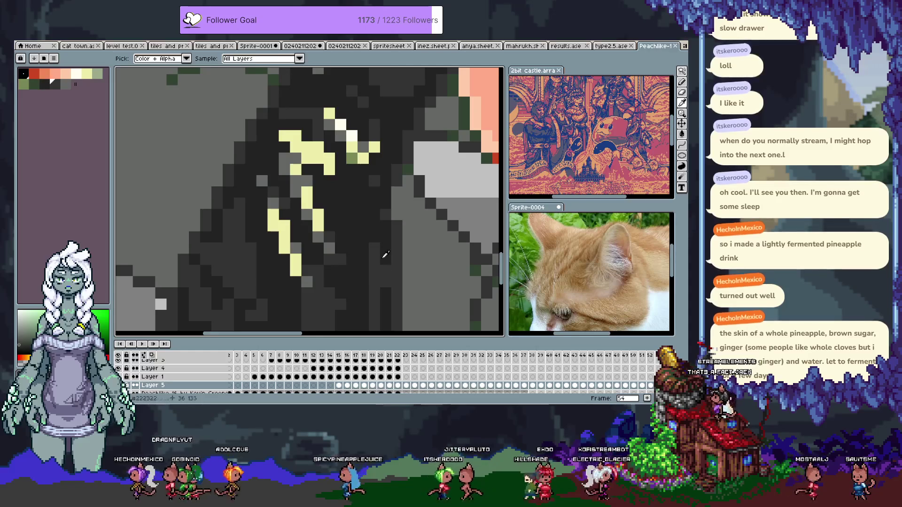
alt+click(363, 277)
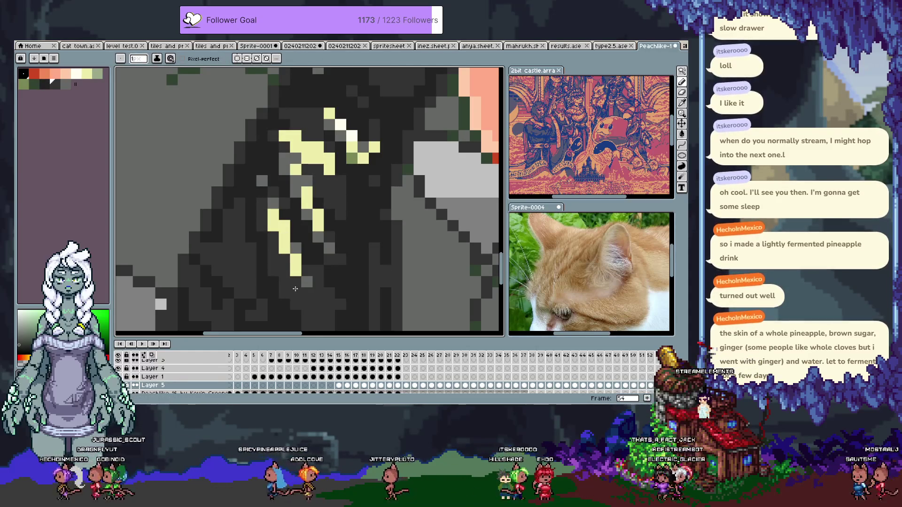
key(v)
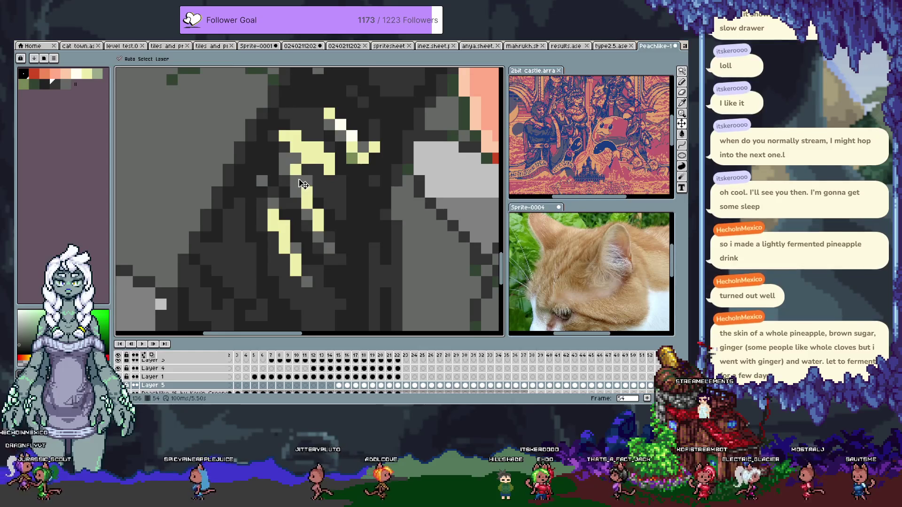
key(m)
key(b)
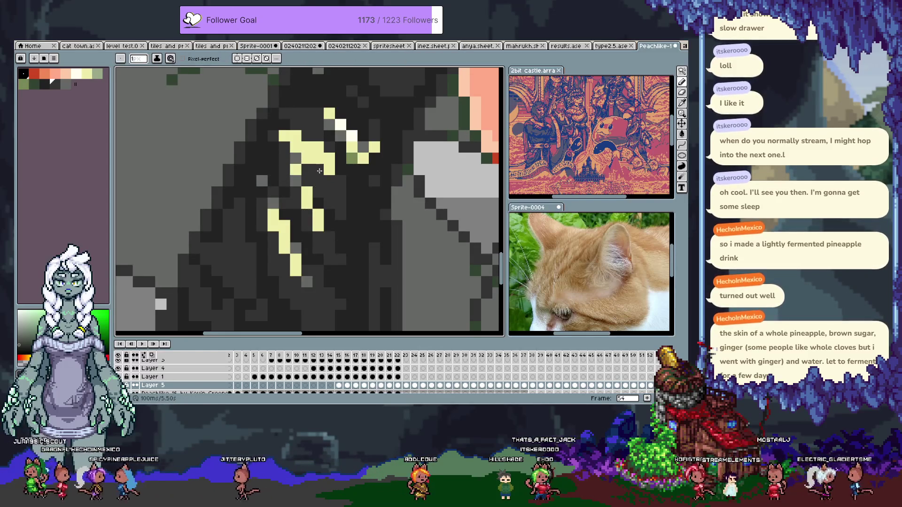
Step: Darken stray yellow highlight pixels on the glove and extend one highlight by a pixel
click(288, 140)
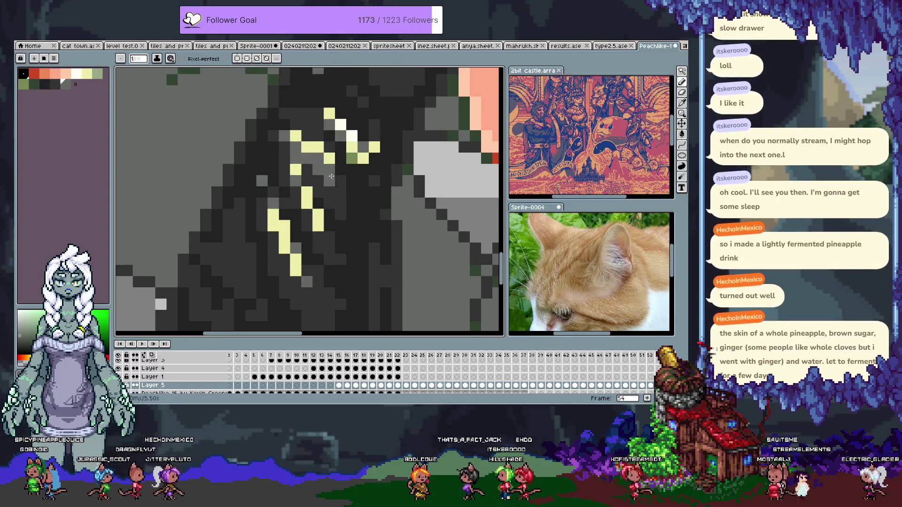
key(v)
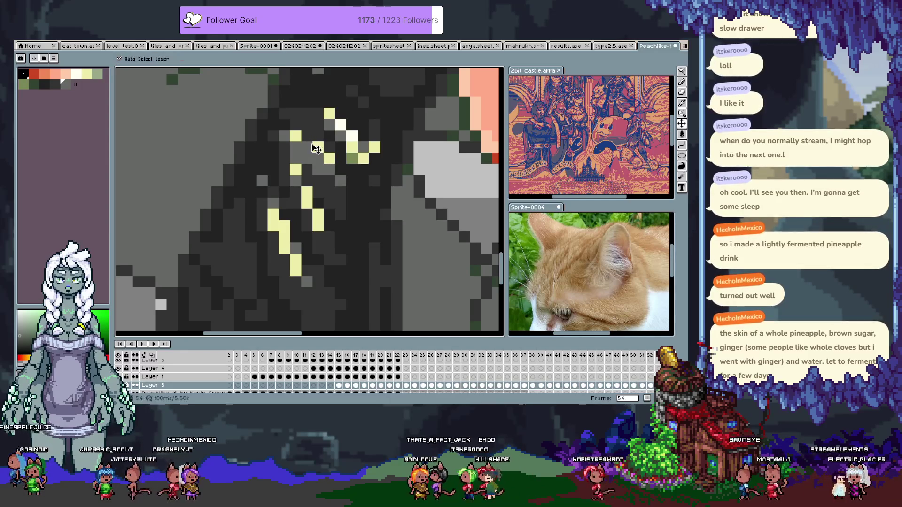
key(b)
click(317, 147)
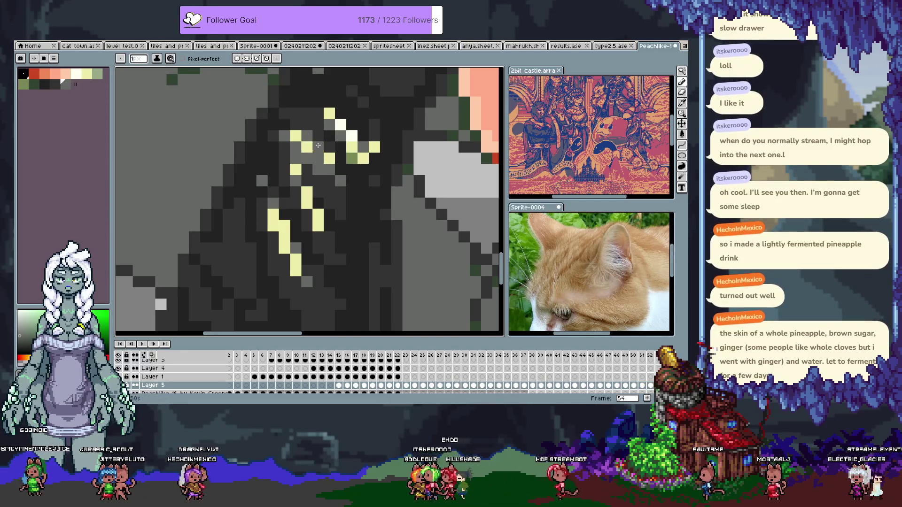
click(319, 147)
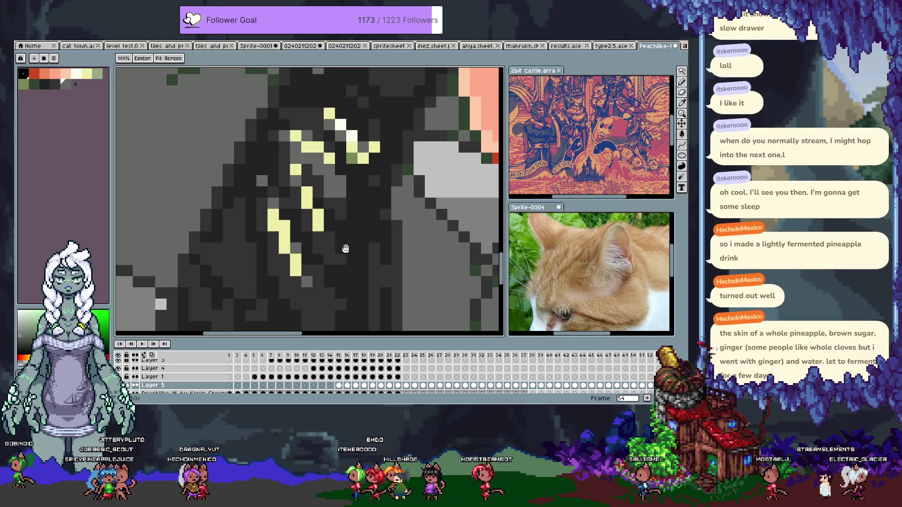
drag(346, 246, 329, 190)
key(b)
click(299, 208)
click(277, 163)
Step: Paint short grey strokes on the lower glove, darken leftover grey pixels, and save
mouse_move(280, 165)
mouse_down()
mouse_move(235, 155)
mouse_move(290, 136)
mouse_up()
key(b)
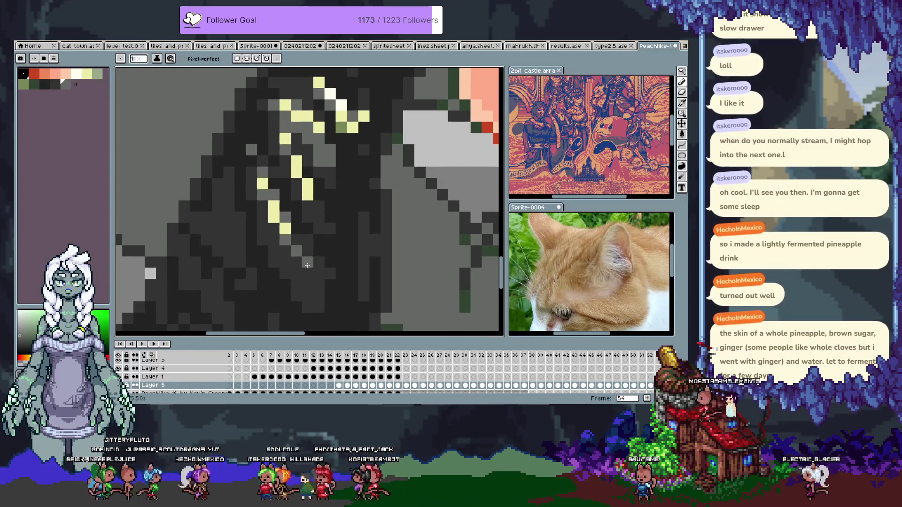
drag(305, 262, 308, 286)
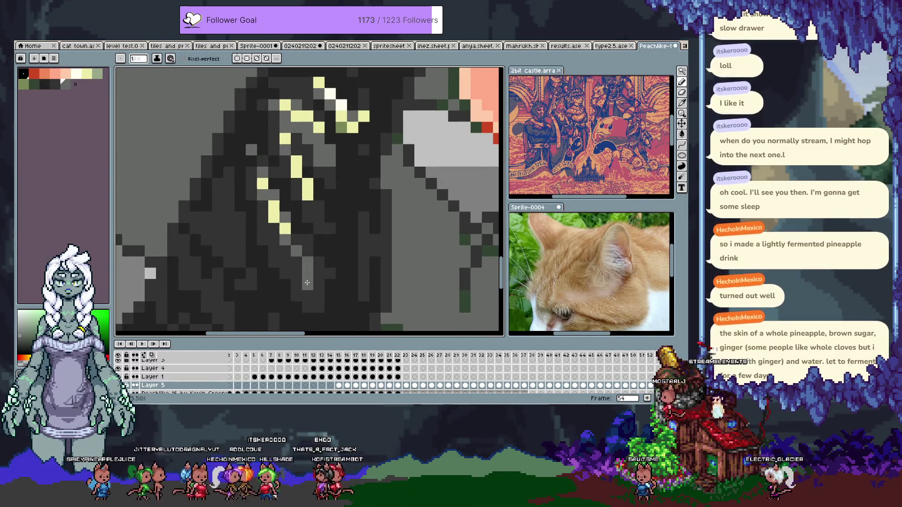
click(304, 286)
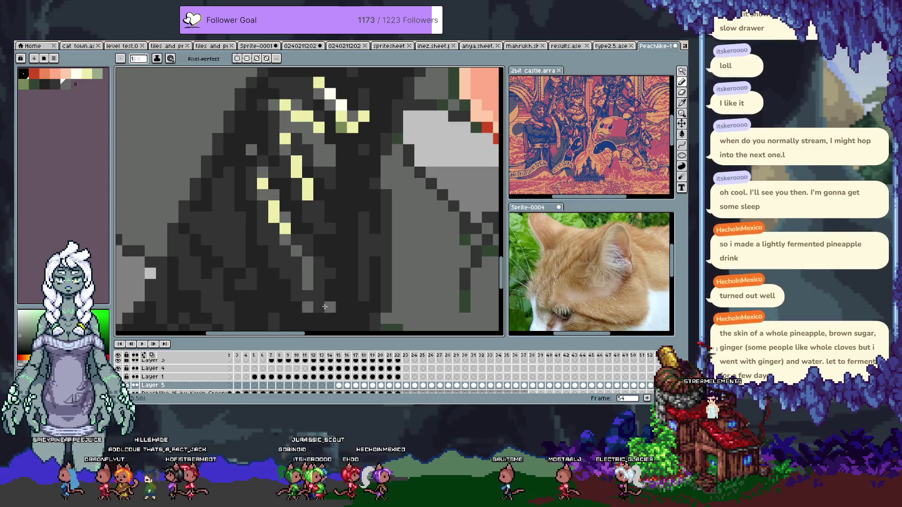
drag(332, 307, 308, 307)
click(308, 262)
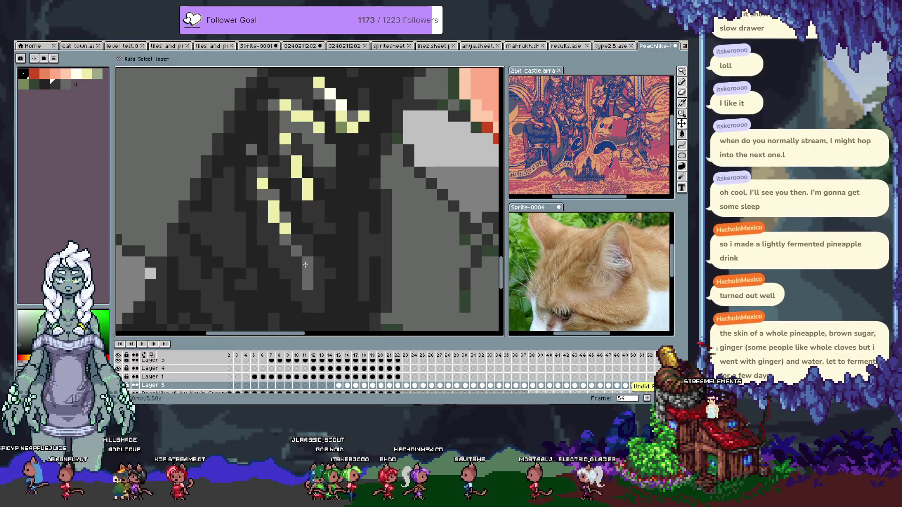
drag(296, 250, 297, 263)
key(ctrl+s)
scroll(372, 244, down, 4)
Step: Sample several dark glove shades to refine the black glove shading, then save the sprite
scroll(372, 245, down, 2)
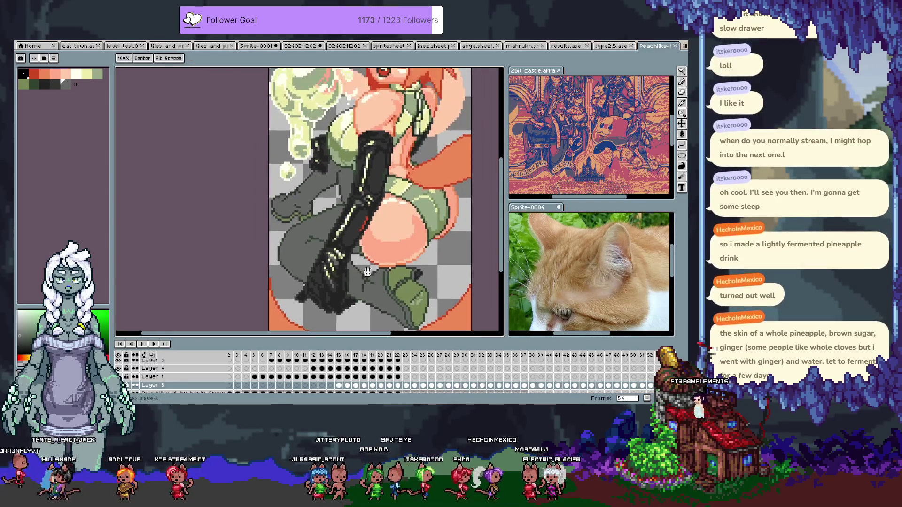
scroll(341, 272, up, 1)
scroll(342, 272, up, 3)
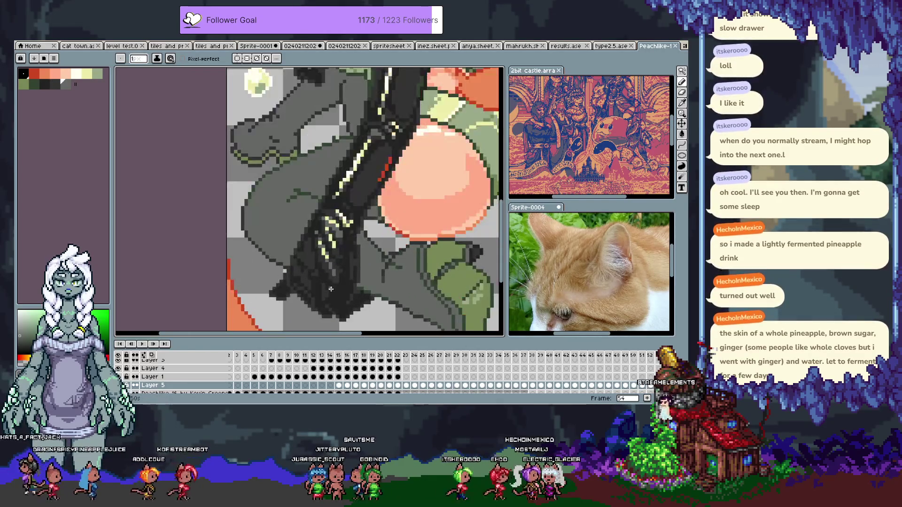
key(alt)
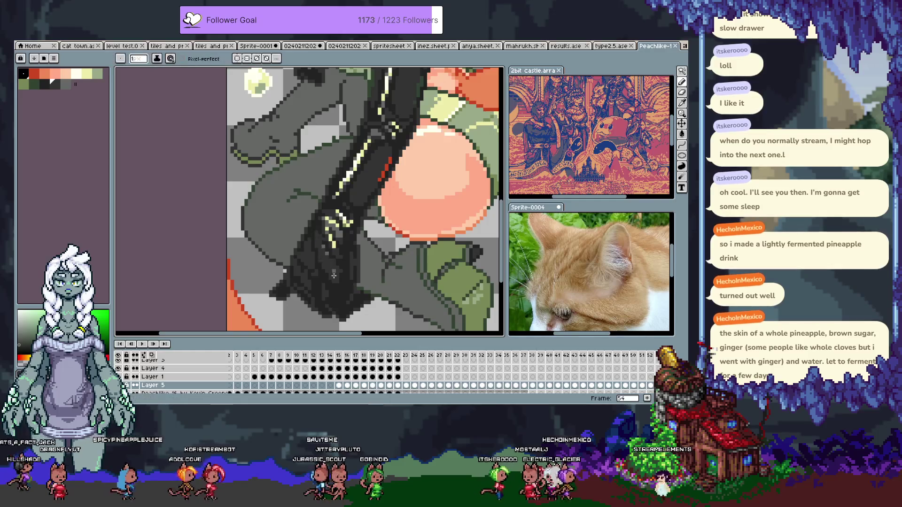
alt+click(341, 281)
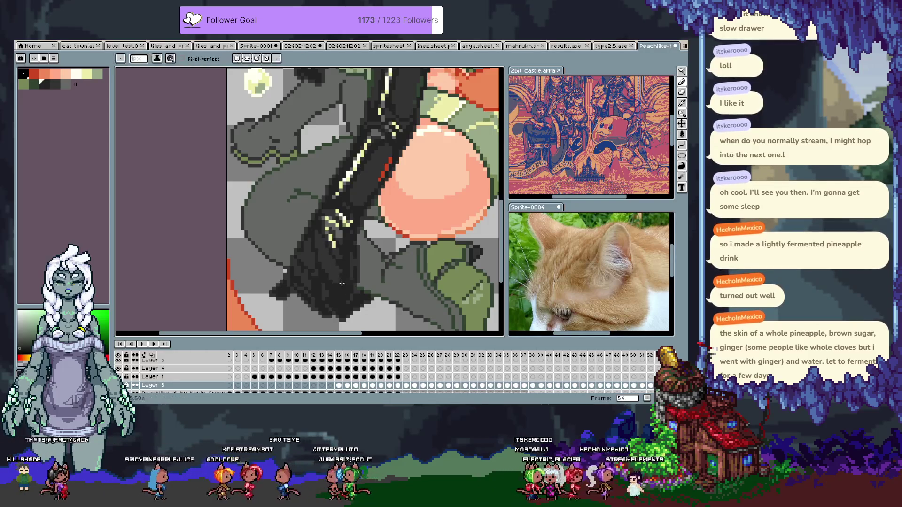
key(alt)
alt+click(318, 256)
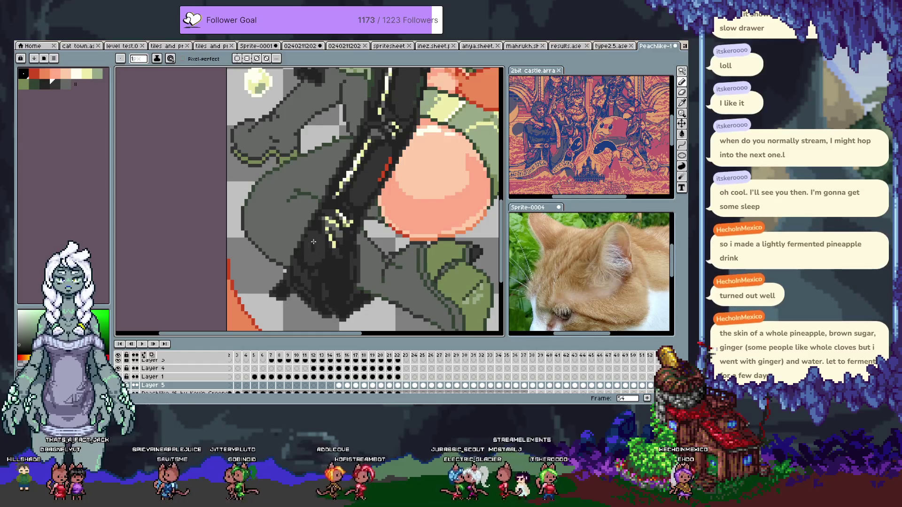
alt+click(317, 272)
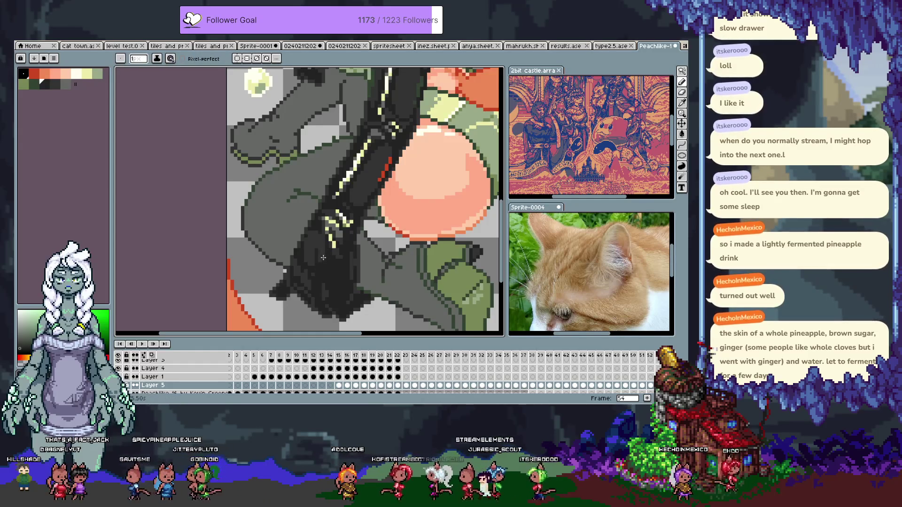
alt+click(325, 276)
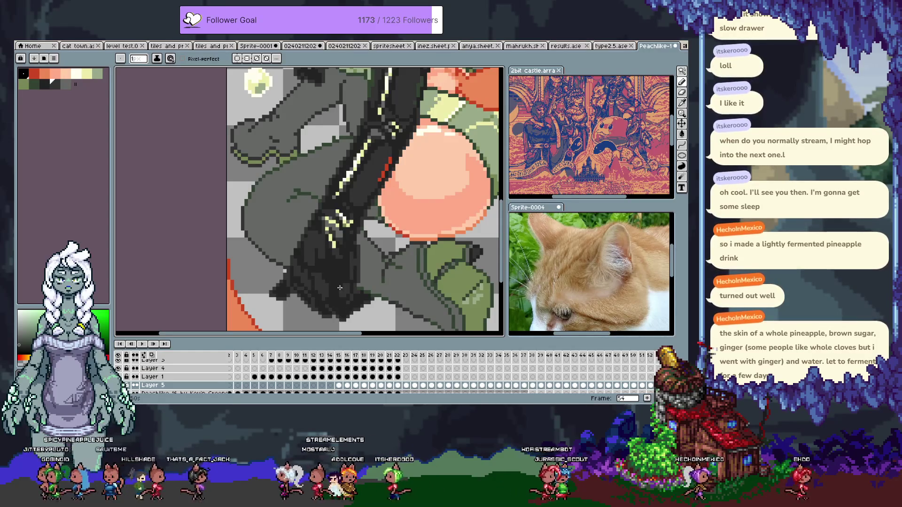
alt+click(320, 275)
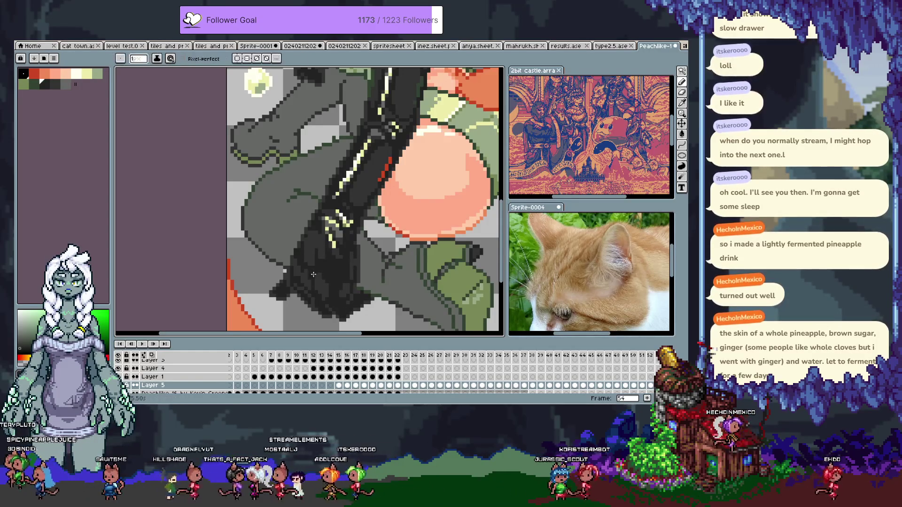
key(ctrl+s)
Step: Pick orange from the artwork and add orange pixels along the red thigh outline beside the skin
scroll(397, 248, down, 2)
mouse_move(397, 248)
mouse_down()
mouse_move(411, 201)
mouse_move(381, 248)
mouse_move(382, 301)
mouse_up()
scroll(427, 220, up, 4)
alt+click(483, 107)
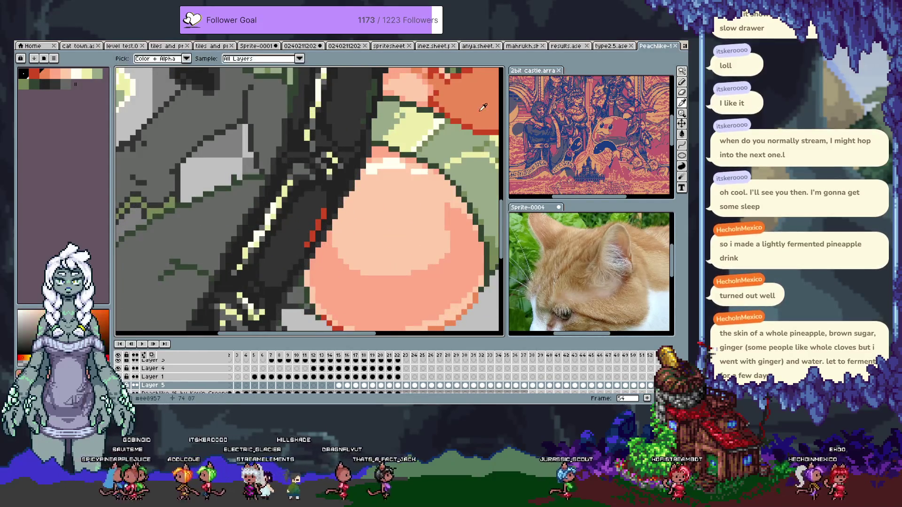
scroll(286, 216, up, 2)
click(279, 230)
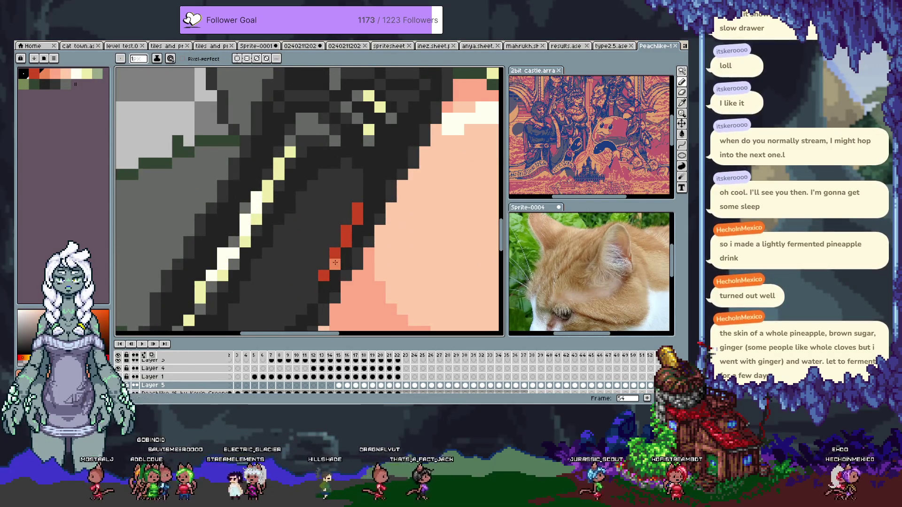
drag(345, 245, 355, 229)
scroll(215, 201, up, 2)
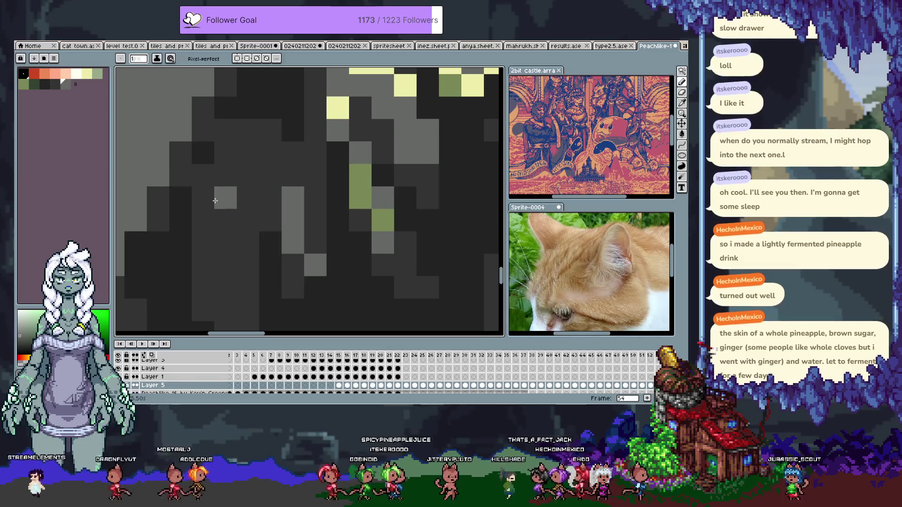
scroll(249, 242, down, 3)
key(v)
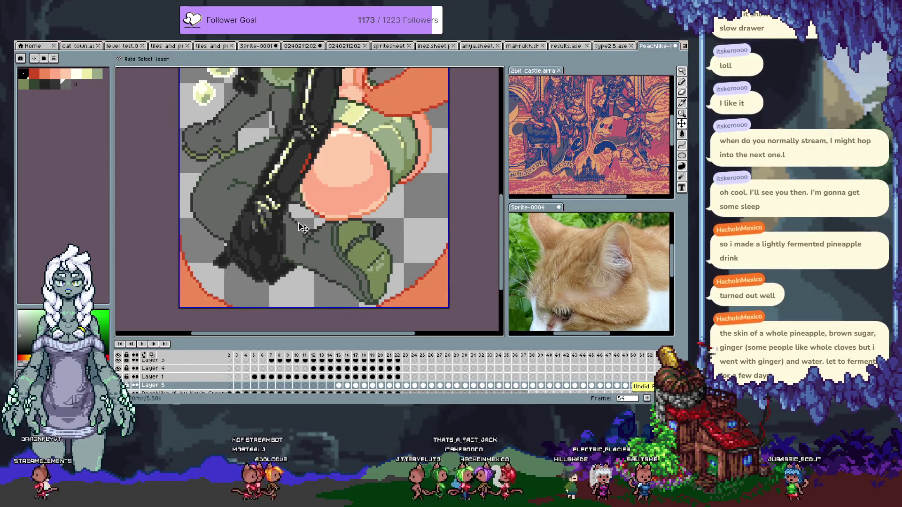
Step: Pan down to the legs and boots and sample a red from the artwork for the Pencil
key(h)
drag(324, 169, 334, 209)
key(i)
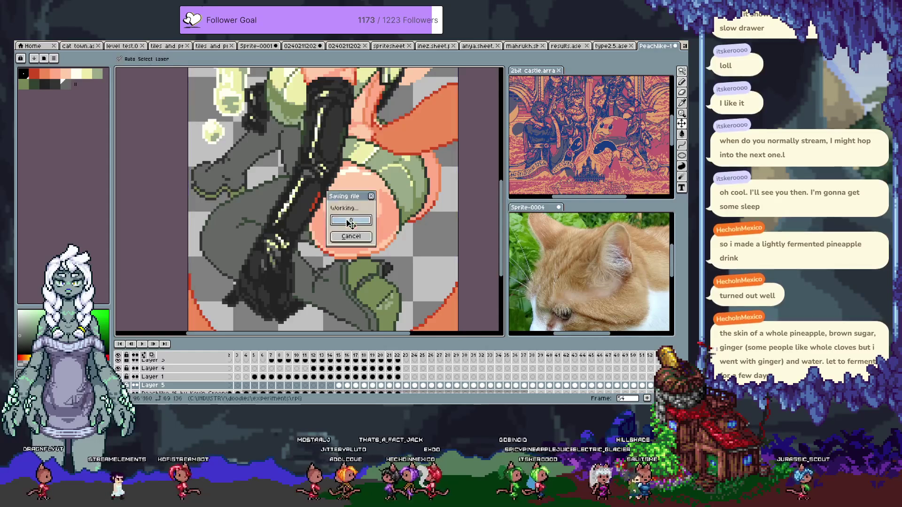
scroll(332, 232, up, 2)
click(318, 238)
key(b)
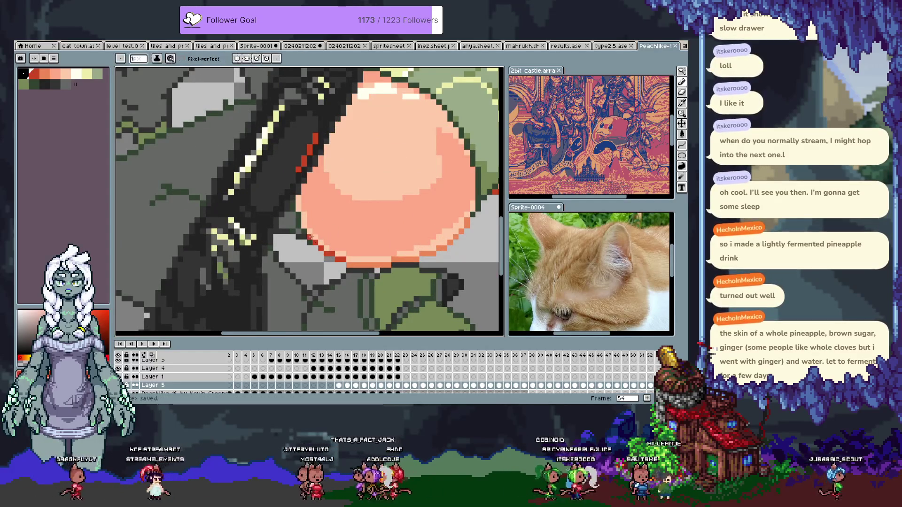
scroll(319, 231, down, 5)
scroll(325, 229, up, 5)
Step: Show the whole cat girl illustration and save the sprite
key(v)
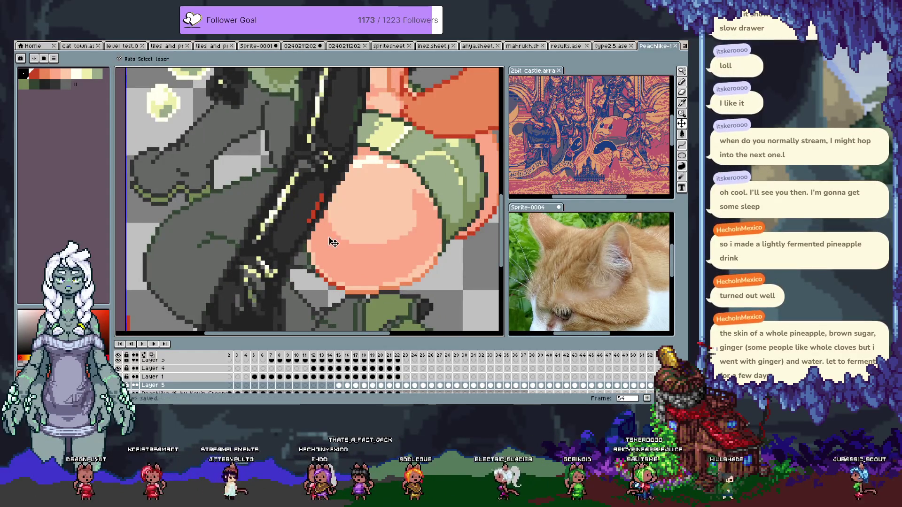
key(b)
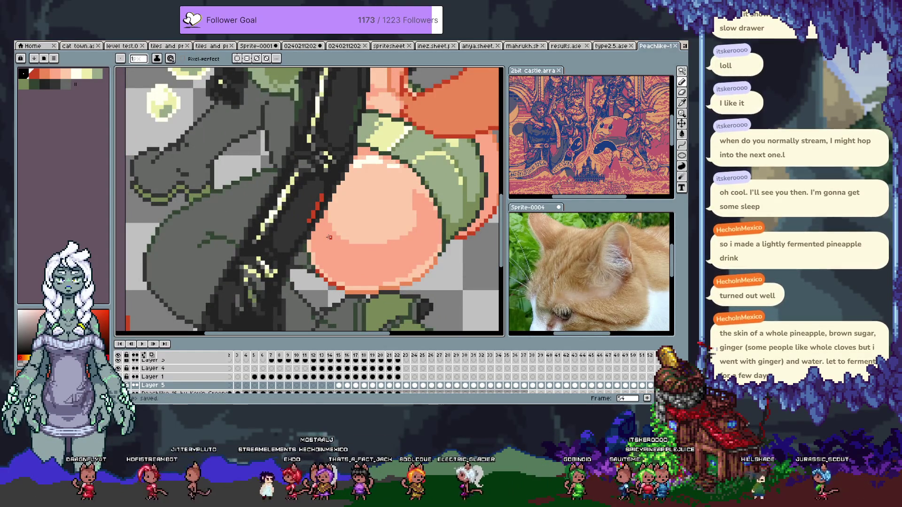
scroll(397, 208, down, 5)
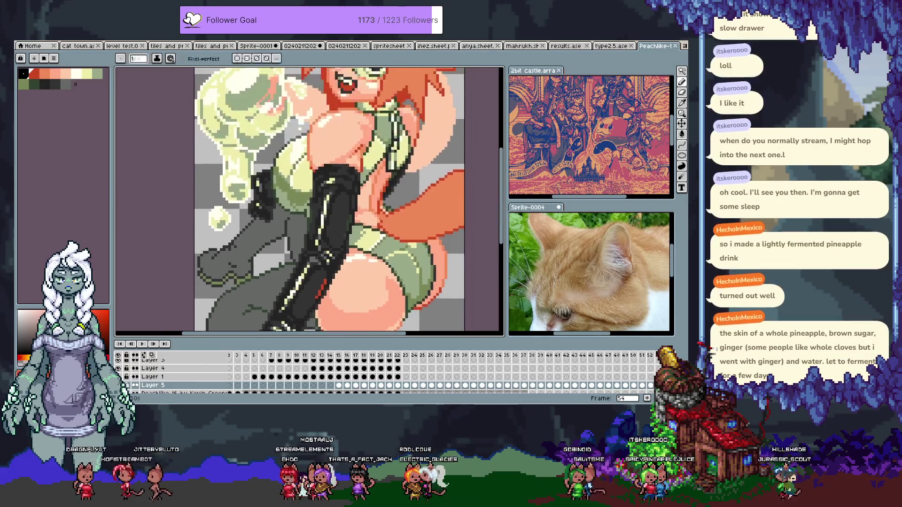
key(space)
key(ctrl+s)
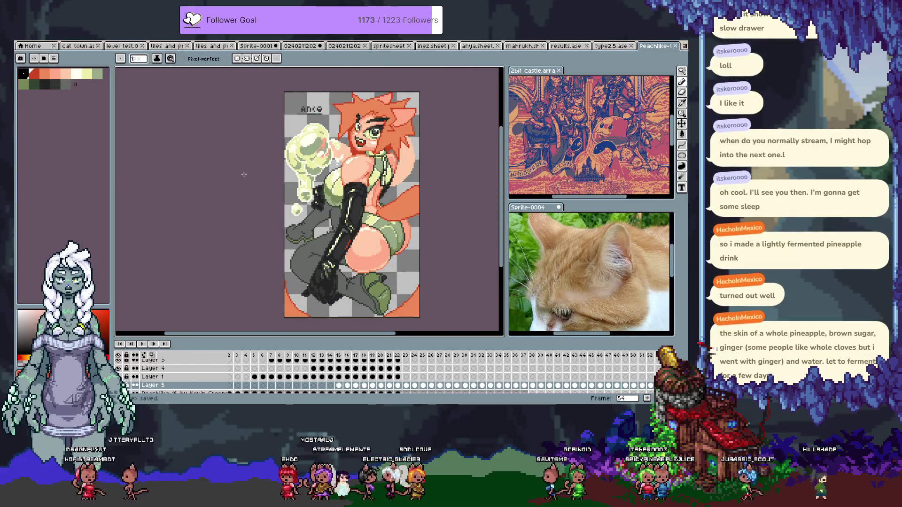